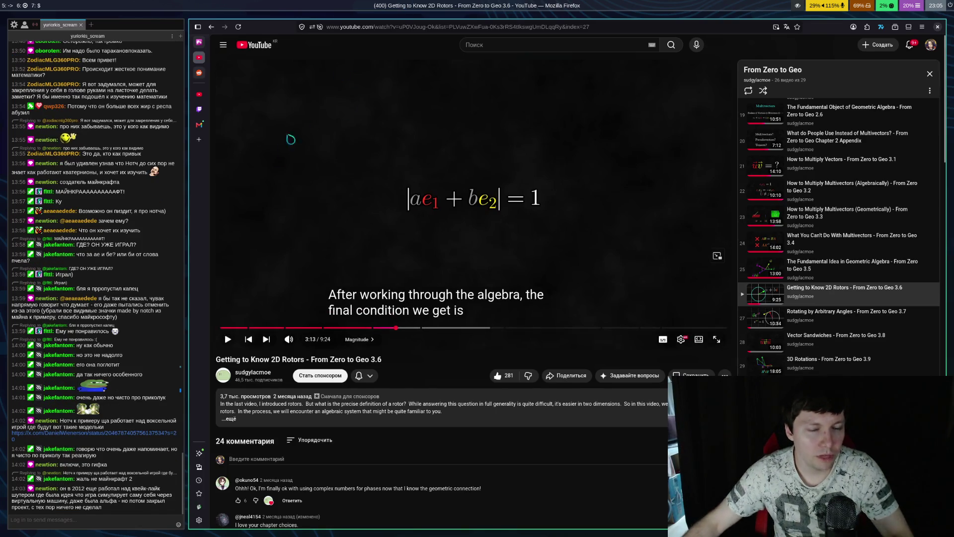
# Move from the email inbox tab to a fresh empty browser tab
pyautogui.click(199, 125)
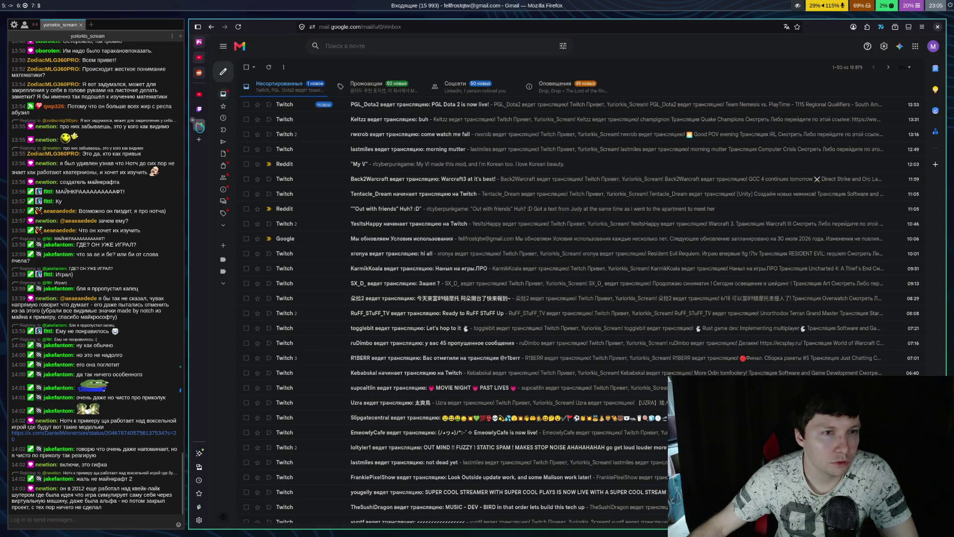
pyautogui.click(199, 108)
pyautogui.click(199, 139)
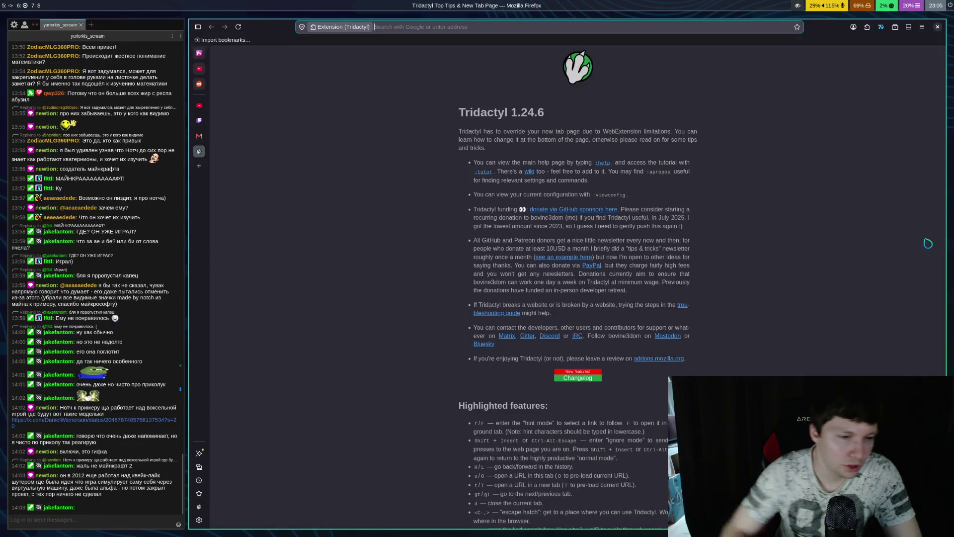
# Load google.com and search for 'chatpgt' to reach the ChatGPT site
pyautogui.write('google.com')
pyautogui.press('Return')
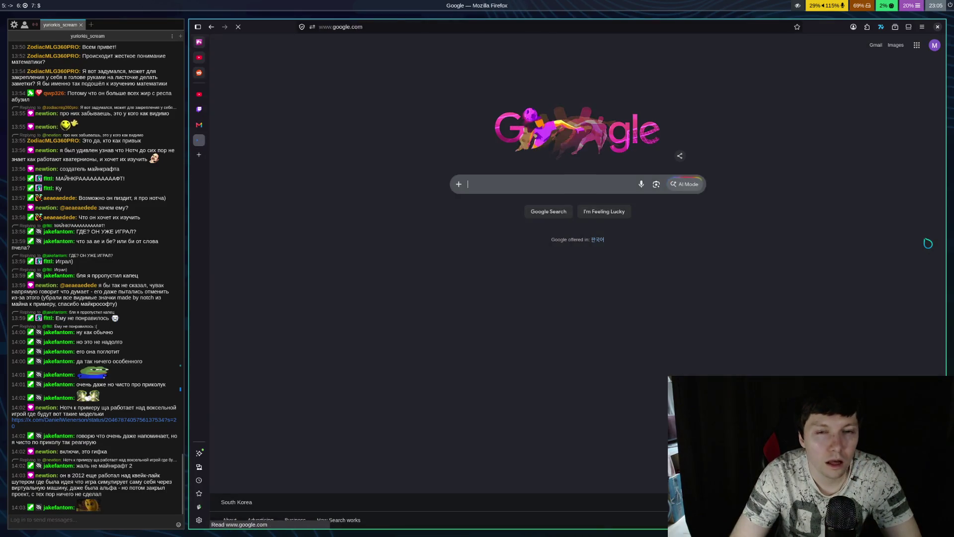
pyautogui.write('chatpgt')
pyautogui.press('Return')
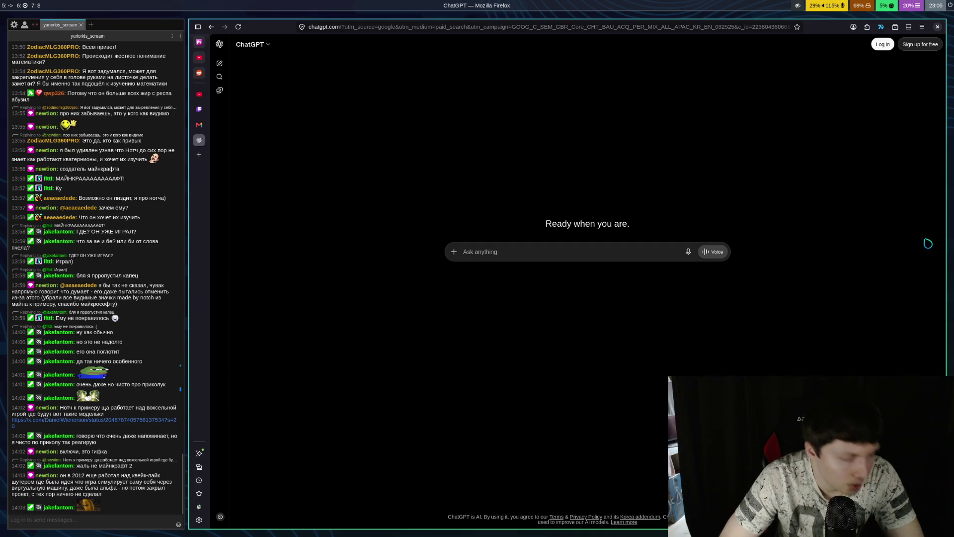
# Type the Russian lead-in of the question into ChatGPT, fixing stray letters along the way
pyautogui.write('ss')
pyautogui.press('BackSpace')
pyautogui.press('BackSpace')
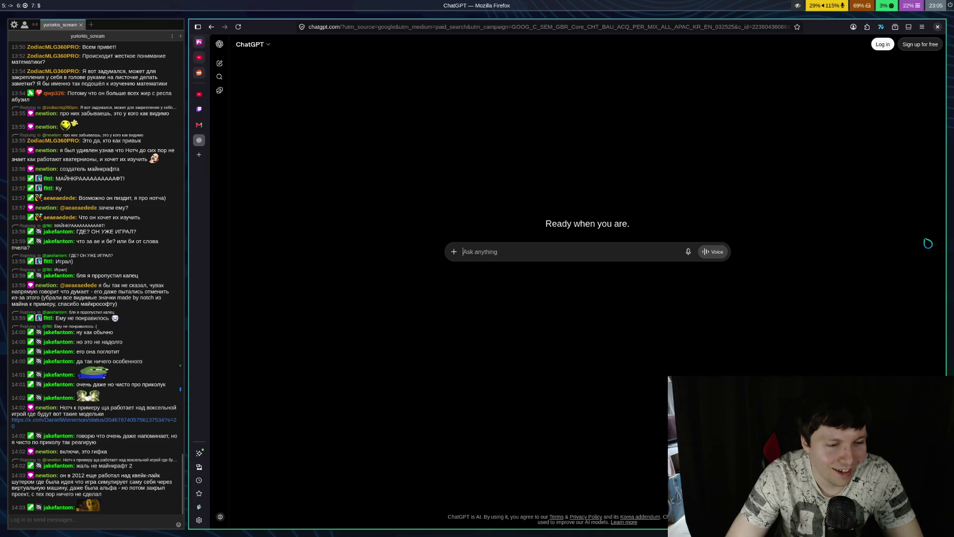
pyautogui.write('ss')
pyautogui.press('BackSpace')
pyautogui.press('BackSpace')
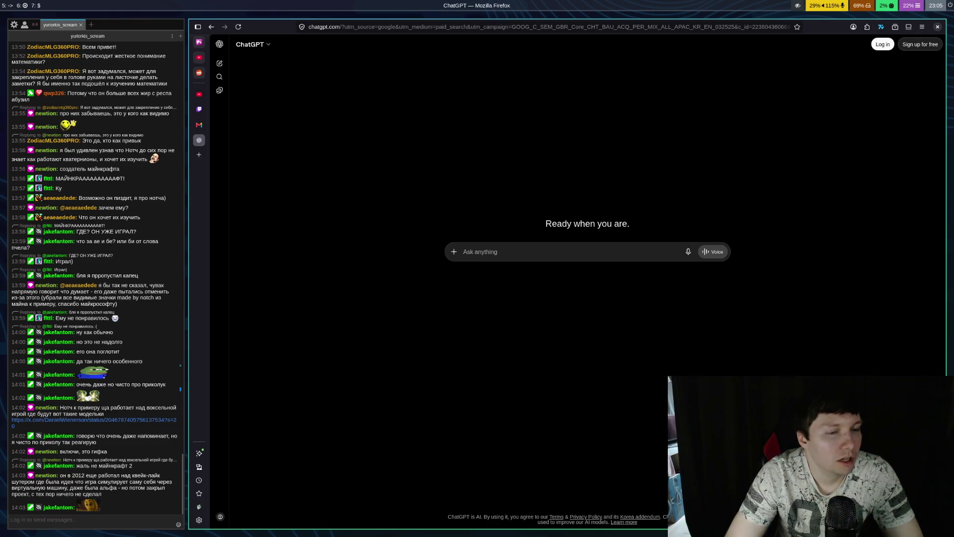
pyautogui.write('Мне тут дядя какой-о')
pyautogui.press('BackSpace')
pyautogui.press('BackSpace')
pyautogui.write('то до хрена умный говорит')
pyautogui.press('BackSpace')
pyautogui.press('BackSpace')
pyautogui.press('BackSpace')
pyautogui.write('орит что ше')
pyautogui.press('BackSpace')
pyautogui.press('BackSpace')
# Finish the question with '|ae1 + be2| = a**2 + b**2 = 1' and send it
pyautogui.write('а')
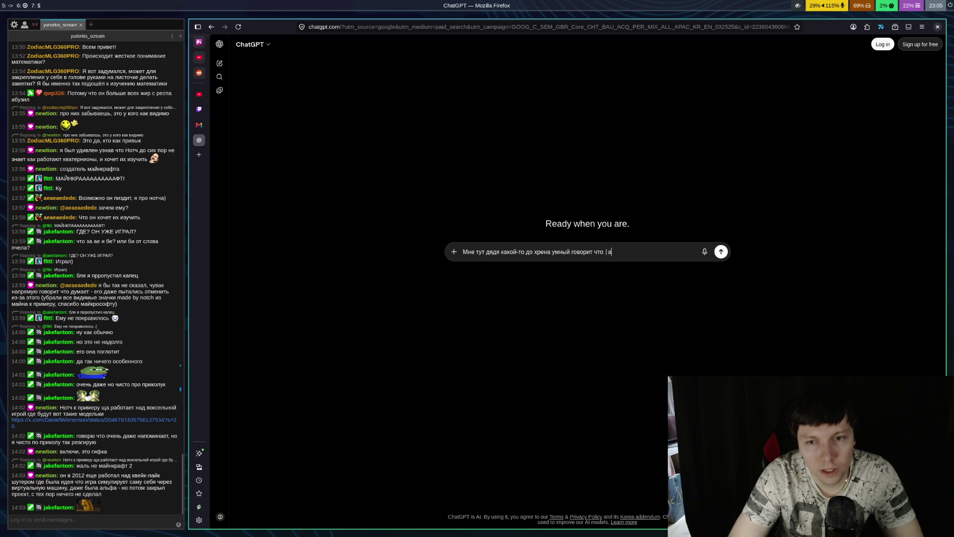
pyautogui.write('e1 + b')
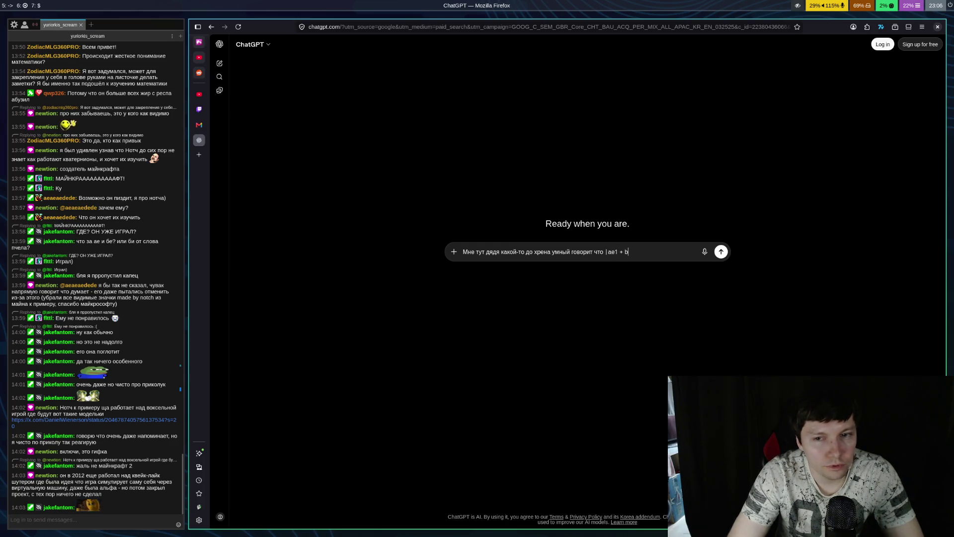
pyautogui.write('e2| -')
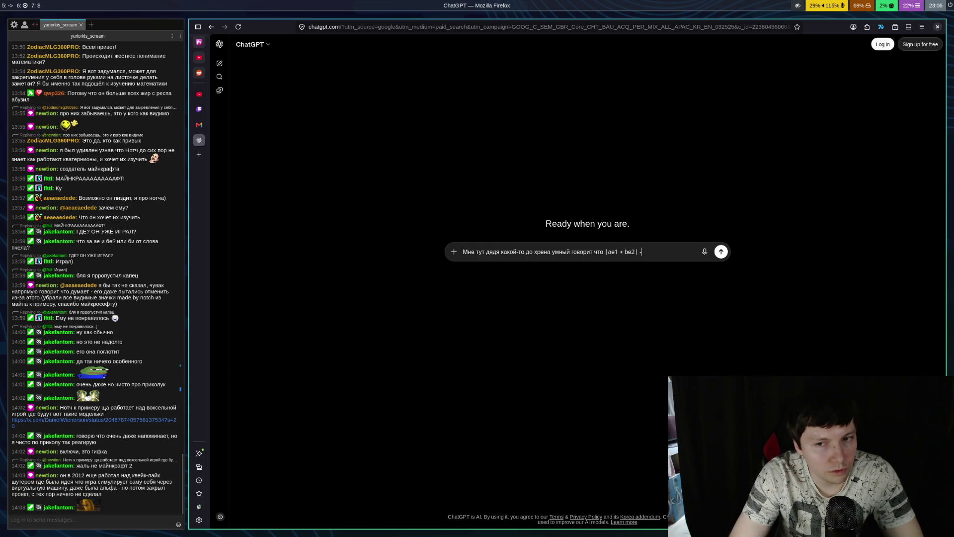
pyautogui.write('= a**2 + b**2 = 1')
pyautogui.press('Return')
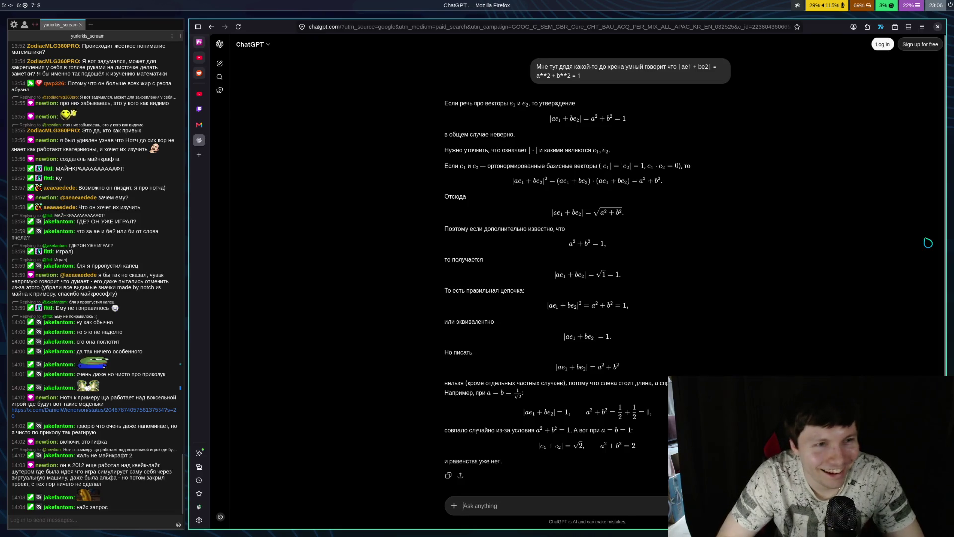
pyautogui.hotkey('ctrl', 'shift', 'Tab')
pyautogui.hotkey('ctrl', 'shift', 'Tab')
pyautogui.hotkey('ctrl', 'shift', 'Tab')
pyautogui.hotkey('ctrl', 'shift', 'Tab')
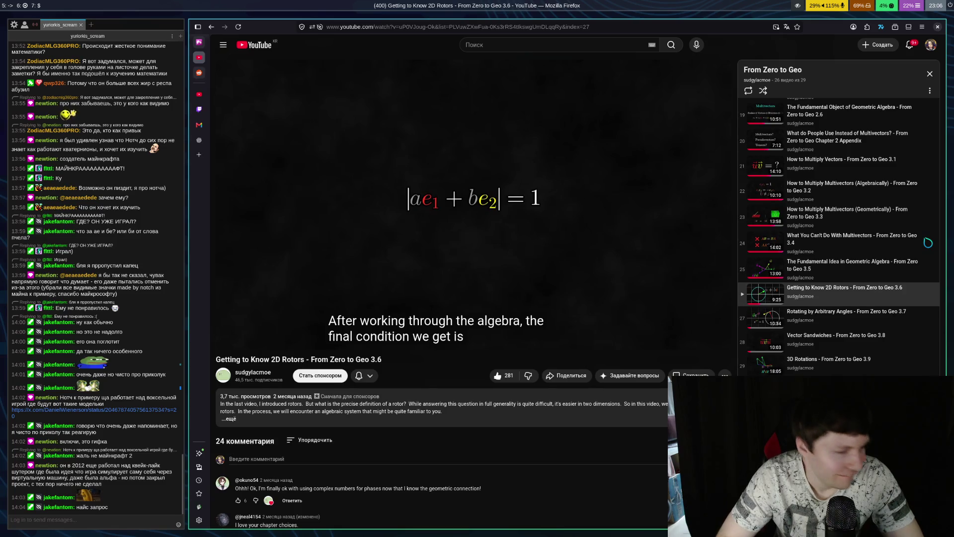
pyautogui.hotkey('ctrl', 'Tab')
pyautogui.hotkey('ctrl', 'Tab')
pyautogui.hotkey('ctrl', 'Tab')
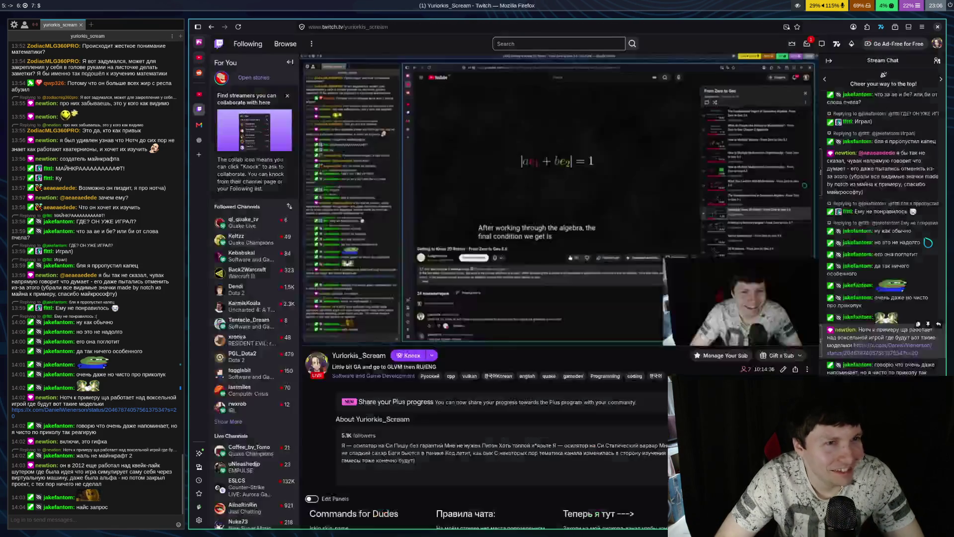
# Cycle from the Twitch tab back to the ChatGPT answer about |e1+e2| = √2
pyautogui.hotkey('ctrl', 'Tab')
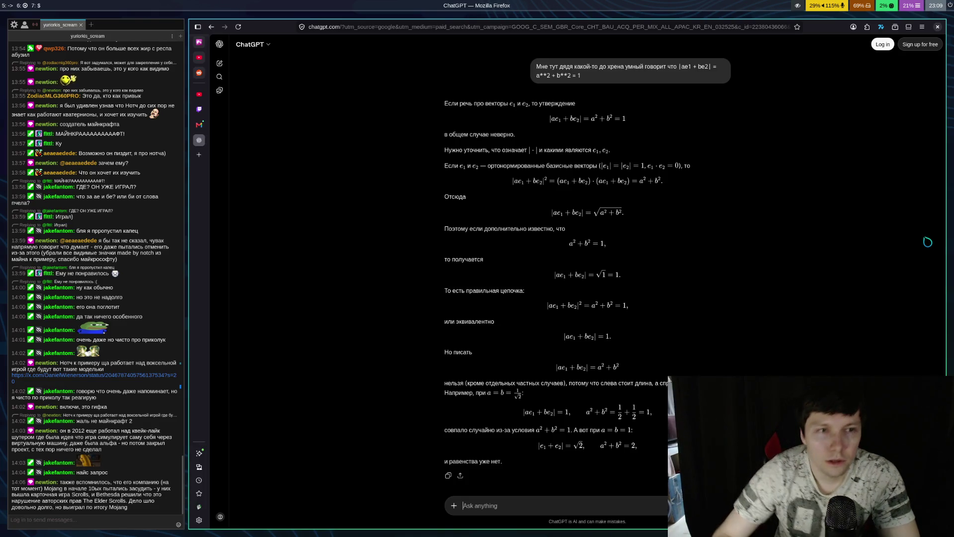
# Flip between the rotors video and the ChatGPT answer, ending on the YouTube video
pyautogui.hotkey('ctrl', 'Tab')
pyautogui.hotkey('ctrl', 'Tab')
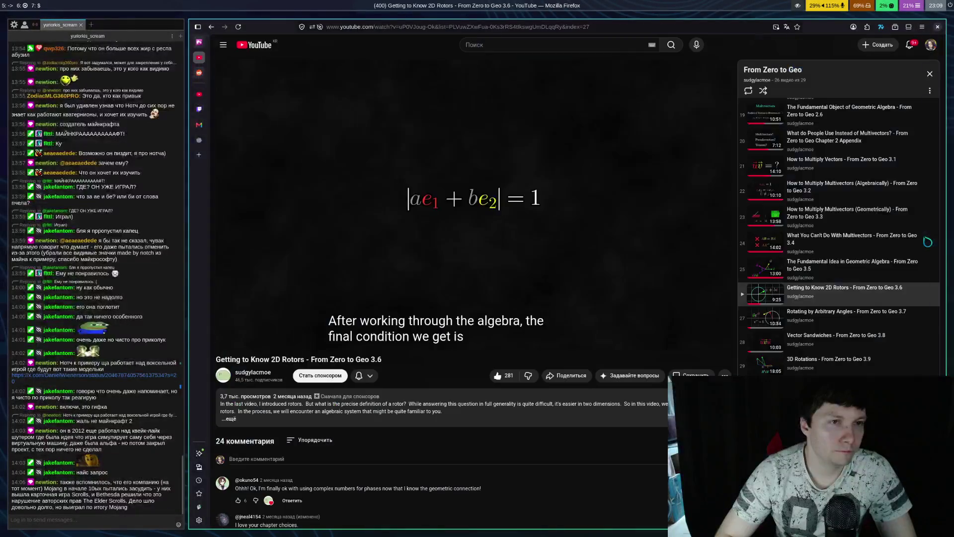
pyautogui.hotkey('ctrl', 'shift', 'Tab')
pyautogui.hotkey('ctrl', 'shift', 'Tab')
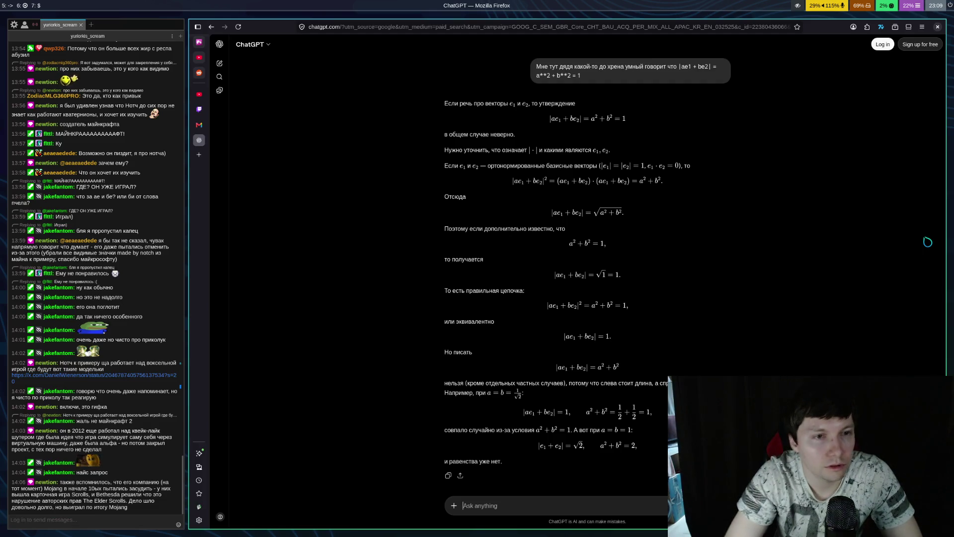
pyautogui.hotkey('ctrl', 'shift', 'Tab')
pyautogui.hotkey('ctrl', 'shift', 'Tab')
pyautogui.hotkey('ctrl', 'shift', 'Tab')
pyautogui.hotkey('ctrl', 'shift', 'Tab')
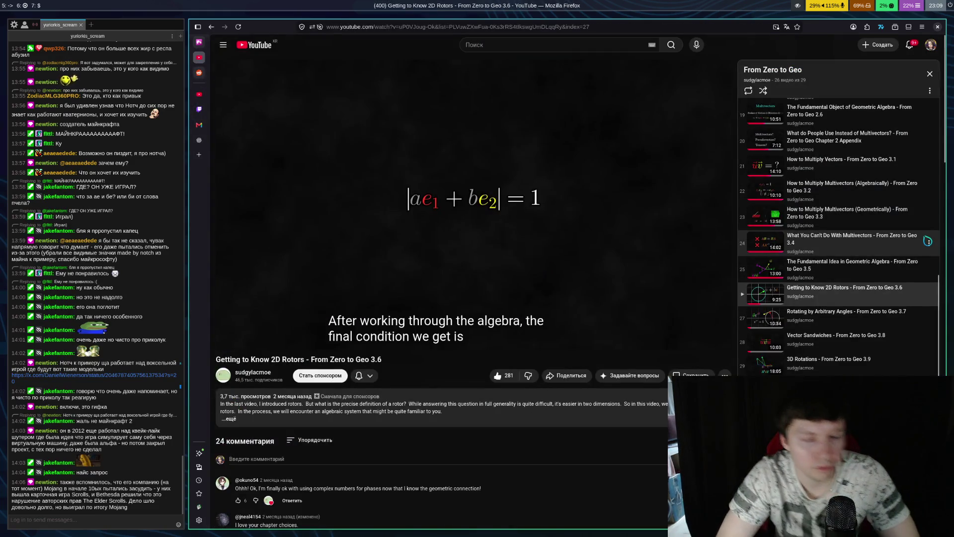
# Play and pause the video around 3:20–3:23, then jump back five seconds
pyautogui.press('space')
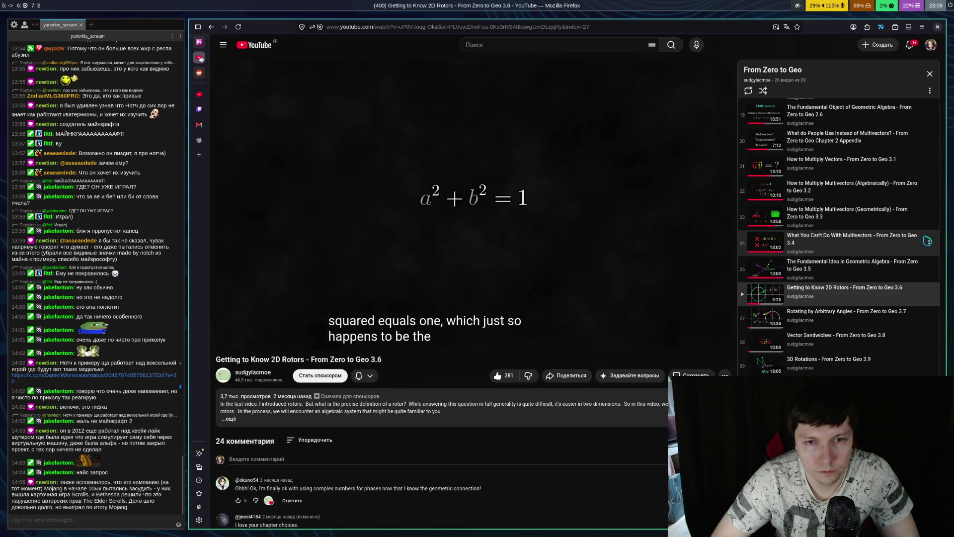
pyautogui.press('space')
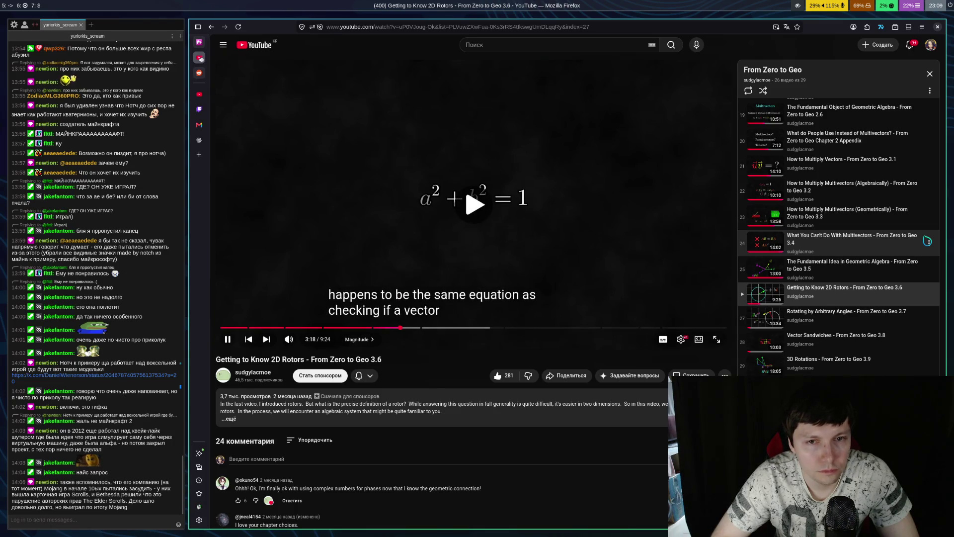
pyautogui.press('space')
pyautogui.press('space')
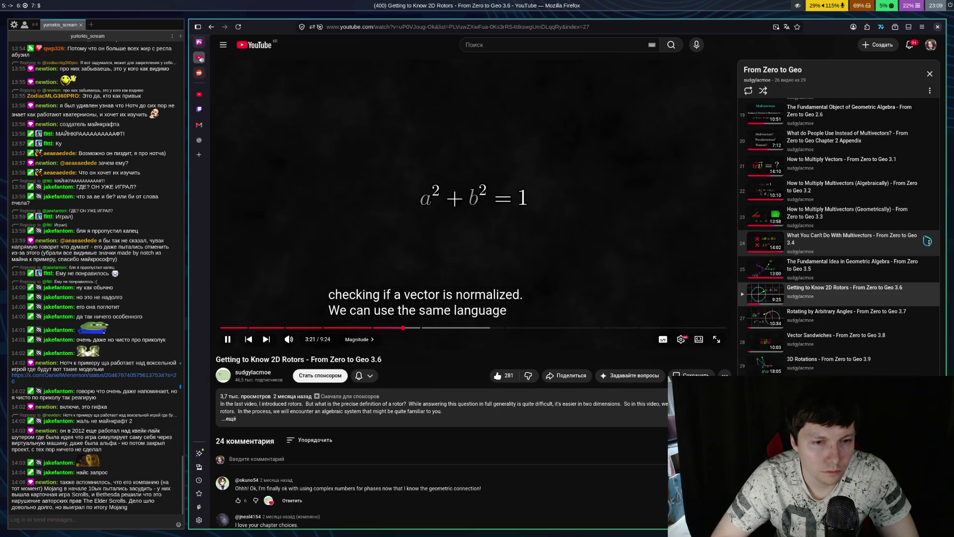
pyautogui.press('space')
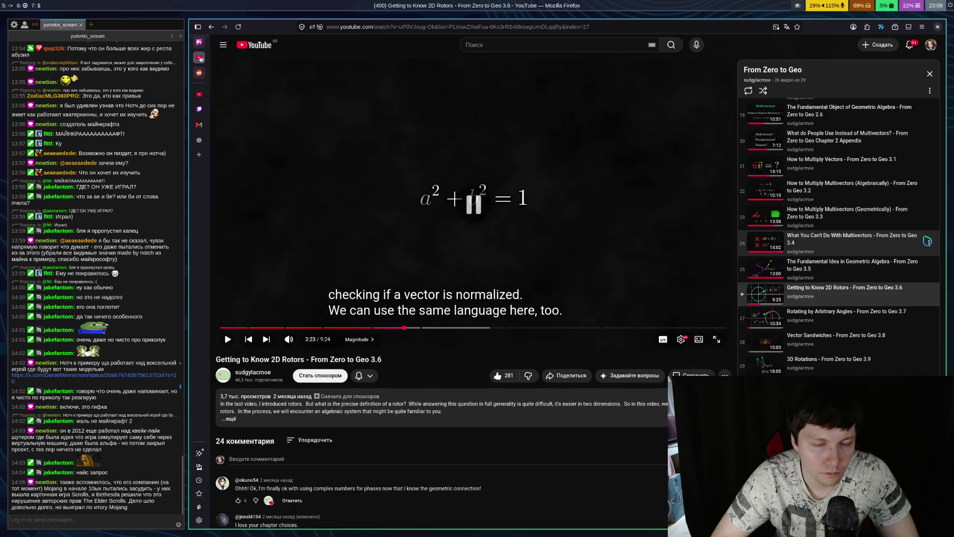
pyautogui.press('Left')
pyautogui.press('Left')
pyautogui.press('space')
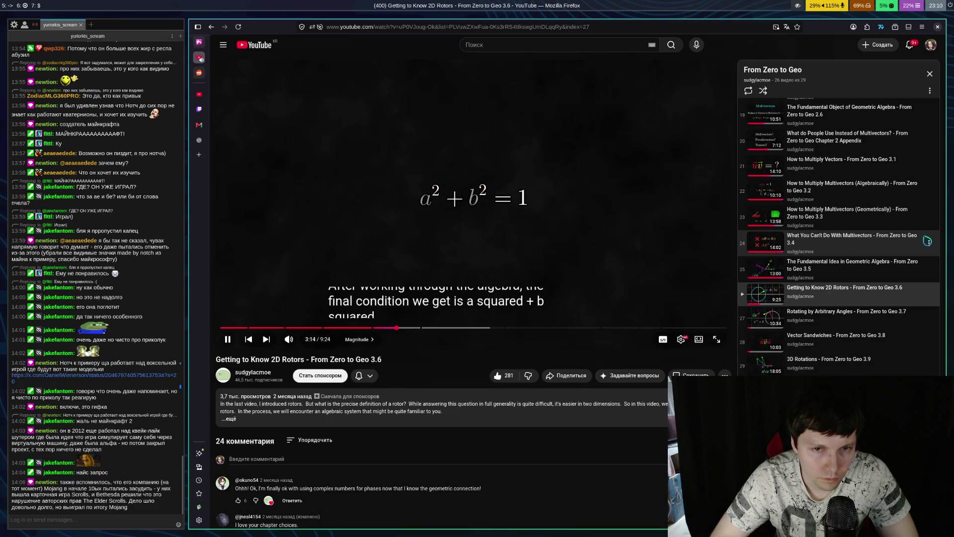
# Replay from 3:16 to 3:26, where a + bi is normalized if a² + b² = 1
pyautogui.press('space')
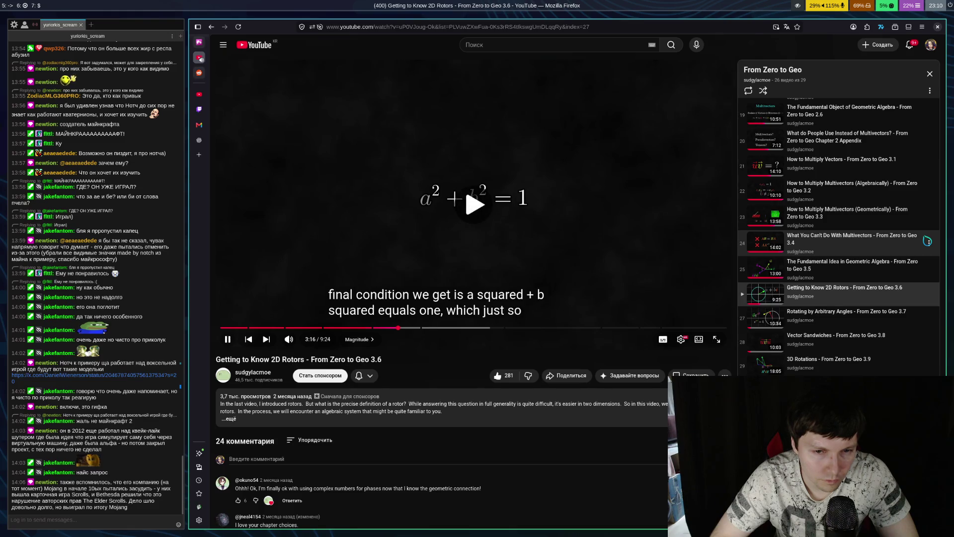
pyautogui.press('space')
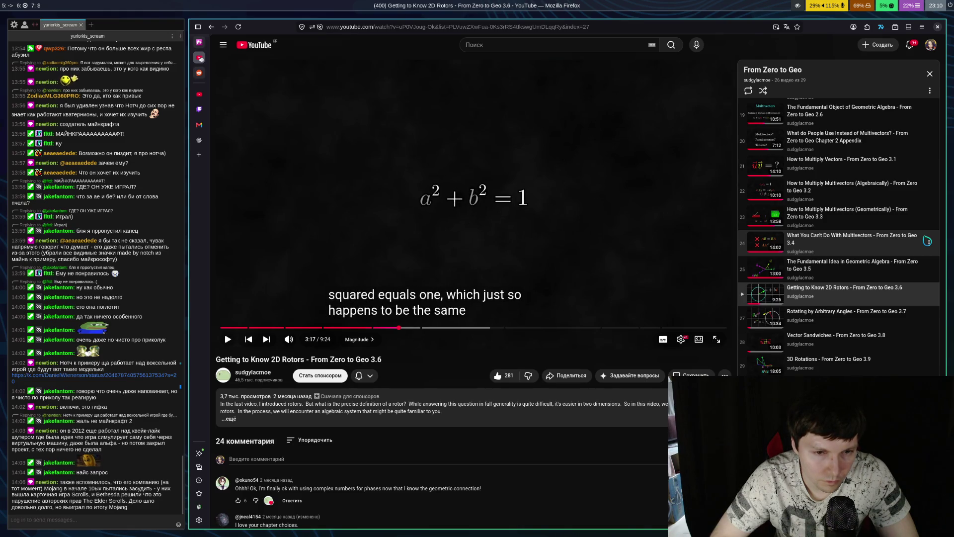
pyautogui.press('space')
pyautogui.press('space')
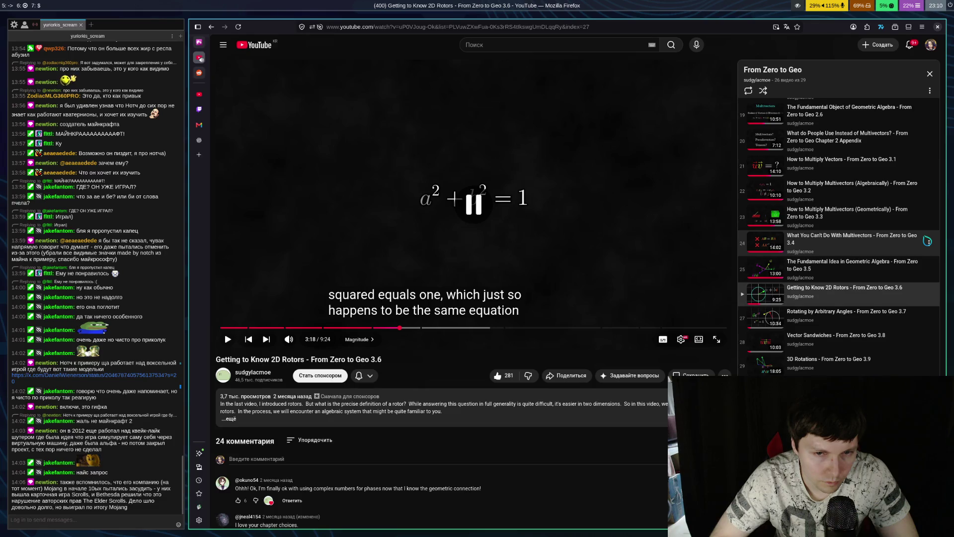
pyautogui.press('space')
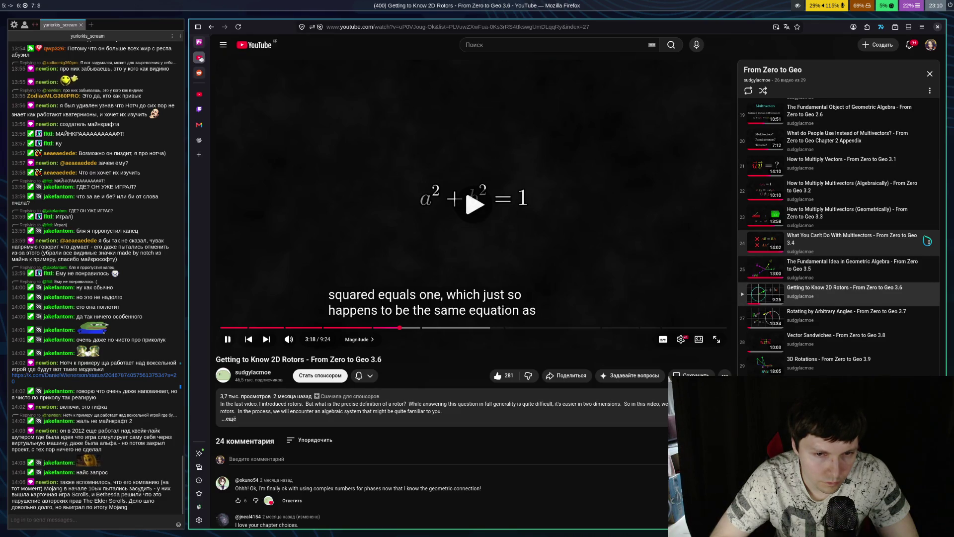
pyautogui.press('space')
pyautogui.press('space')
pyautogui.press('space')
pyautogui.press('space')
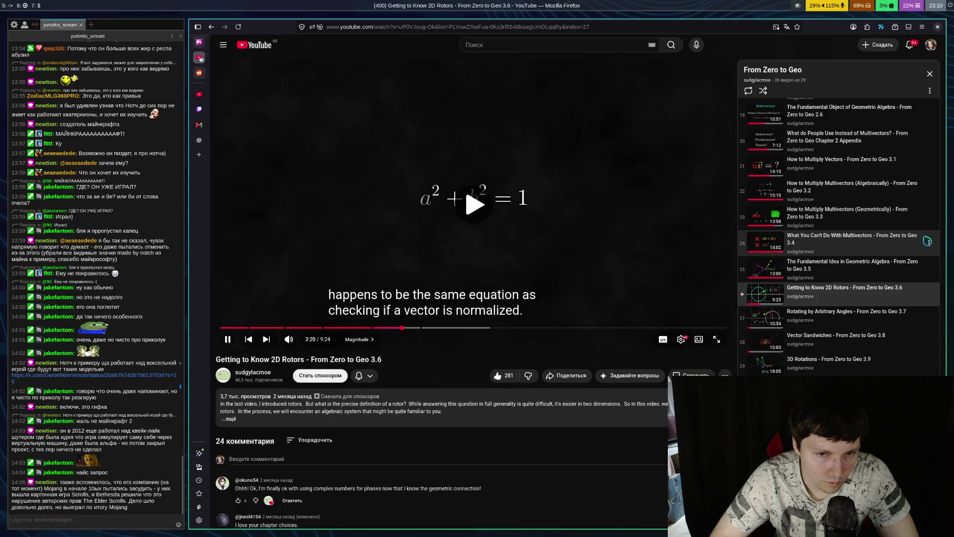
pyautogui.press('space')
pyautogui.press('space')
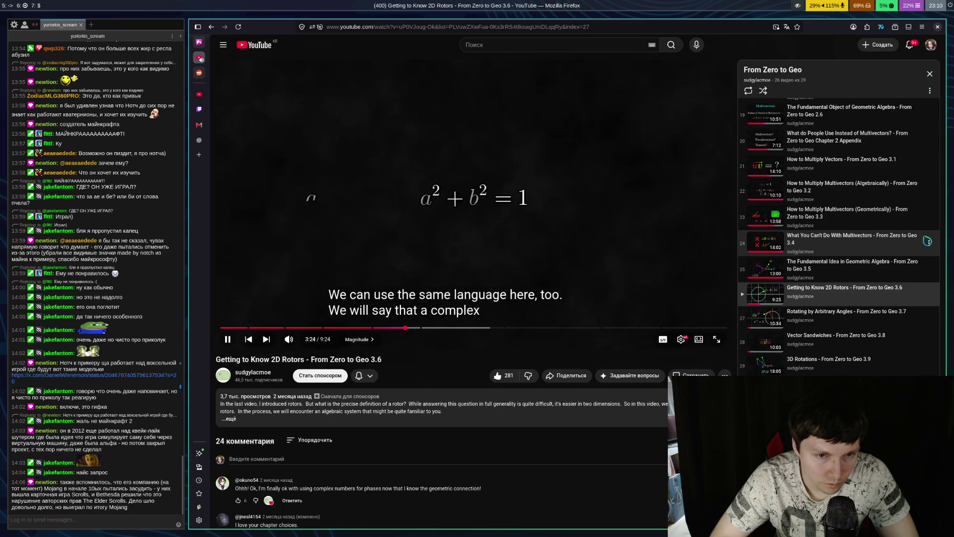
pyautogui.press('space')
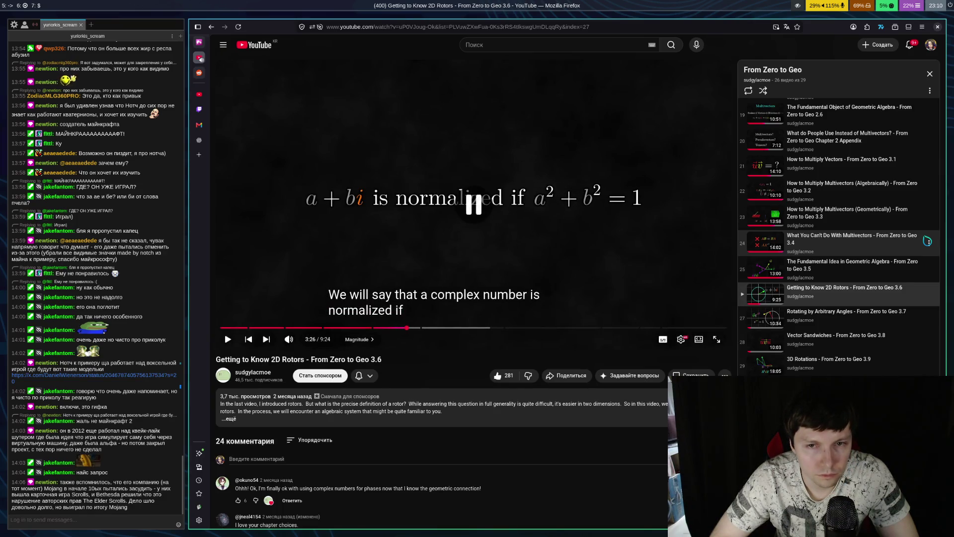
# Play the video in short bursts past 3:28 and stop on the |a+bi| = √(a²+b²) slide
pyautogui.press('space')
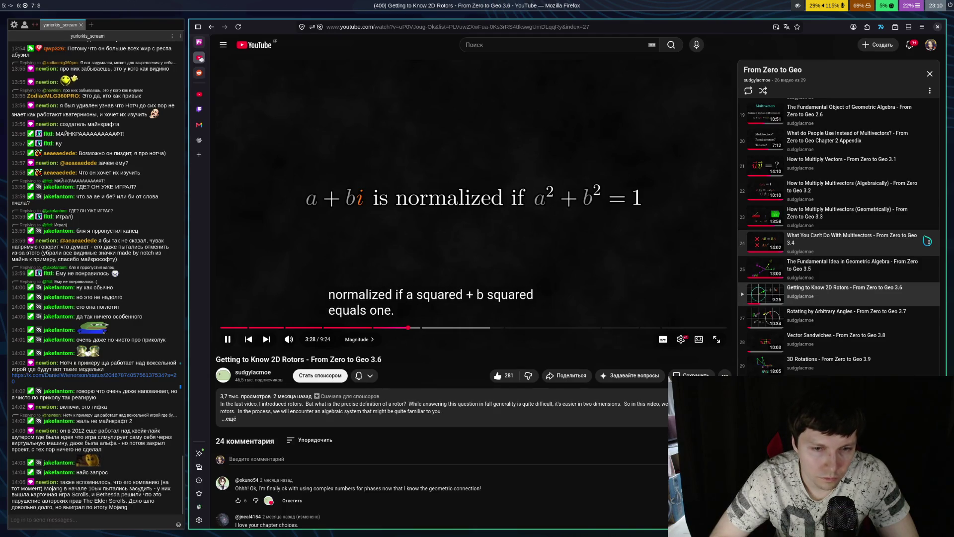
pyautogui.press('space')
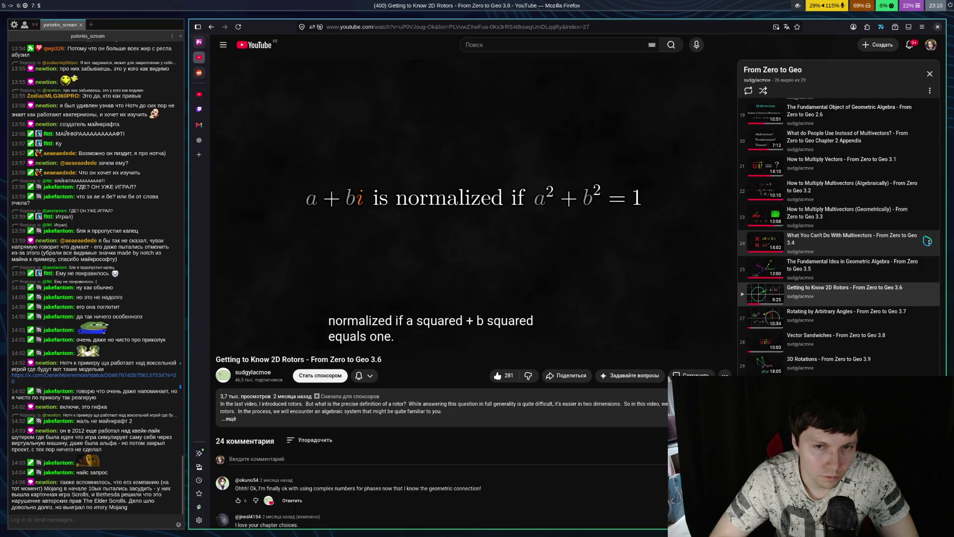
pyautogui.press('space')
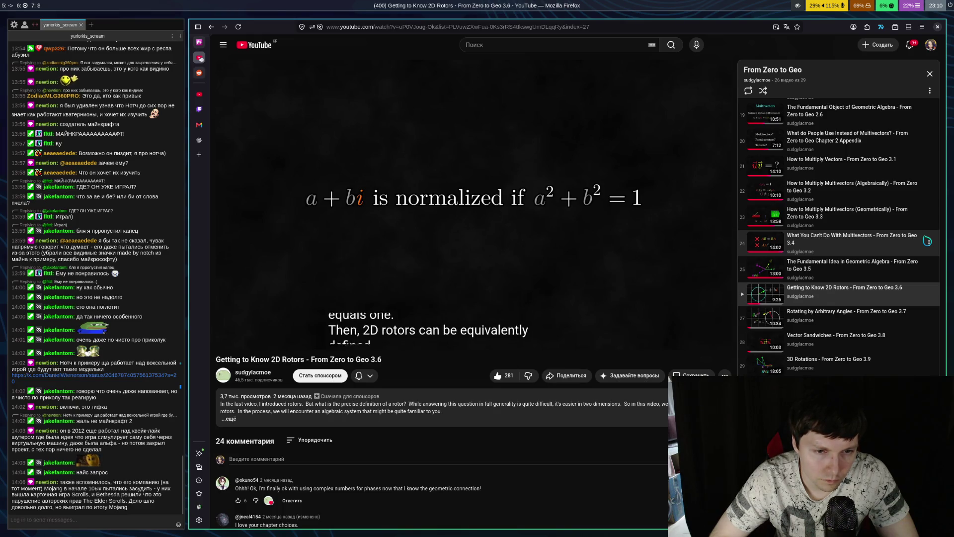
pyautogui.press('space')
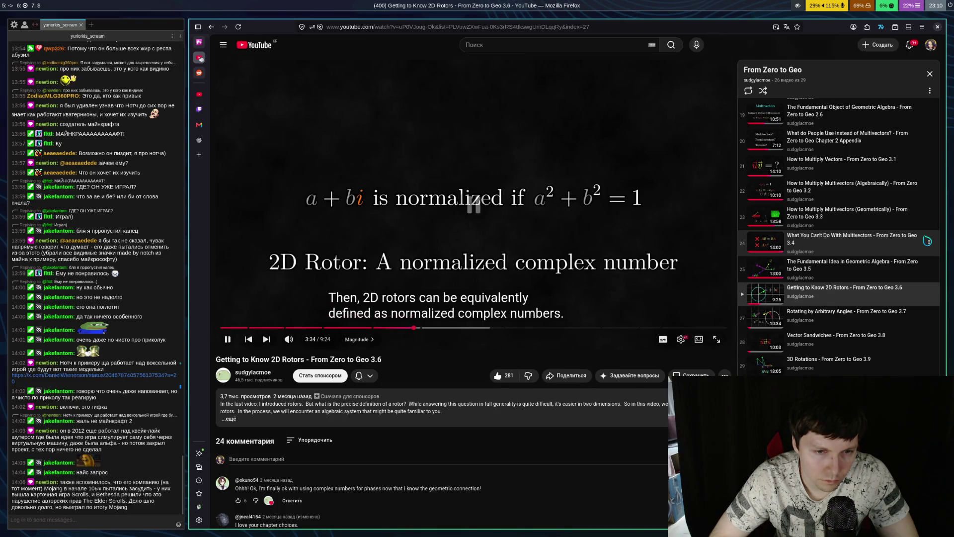
pyautogui.press('space')
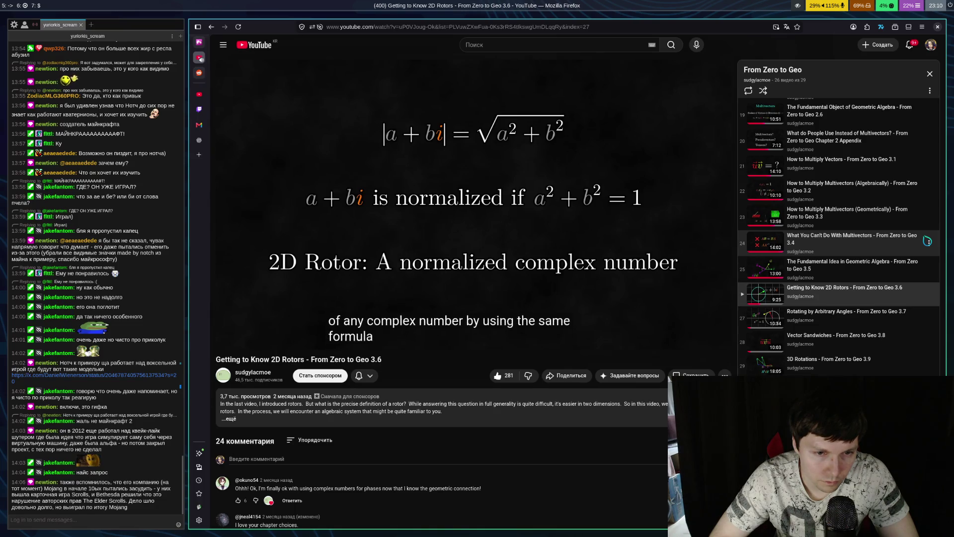
pyautogui.press('space')
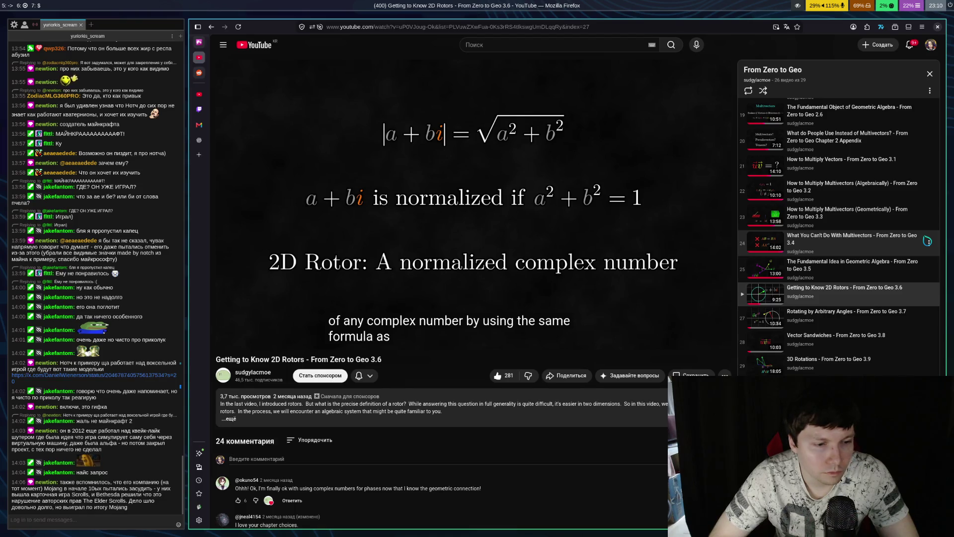
pyautogui.hotkey('ctrl', 'Tab')
pyautogui.hotkey('ctrl', 'Tab')
pyautogui.hotkey('ctrl', 'Tab')
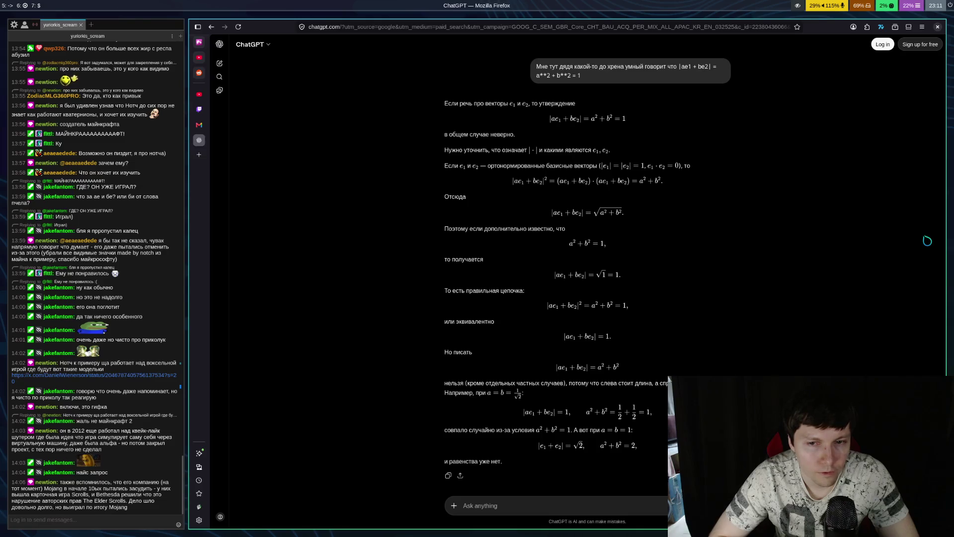
# Return from ChatGPT to the rotors video on the '2D Rotor: A normalized complex number' slide
pyautogui.hotkey('ctrl', 'Tab')
pyautogui.hotkey('ctrl', 'Tab')
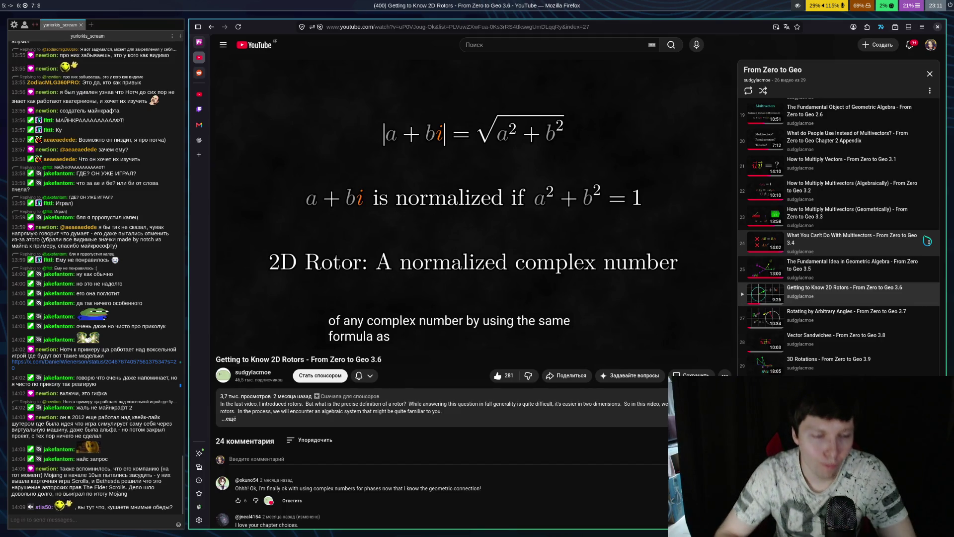
# Rewind the video five seconds and replay the normalized-rotor explanation in short bursts
pyautogui.press('Left')
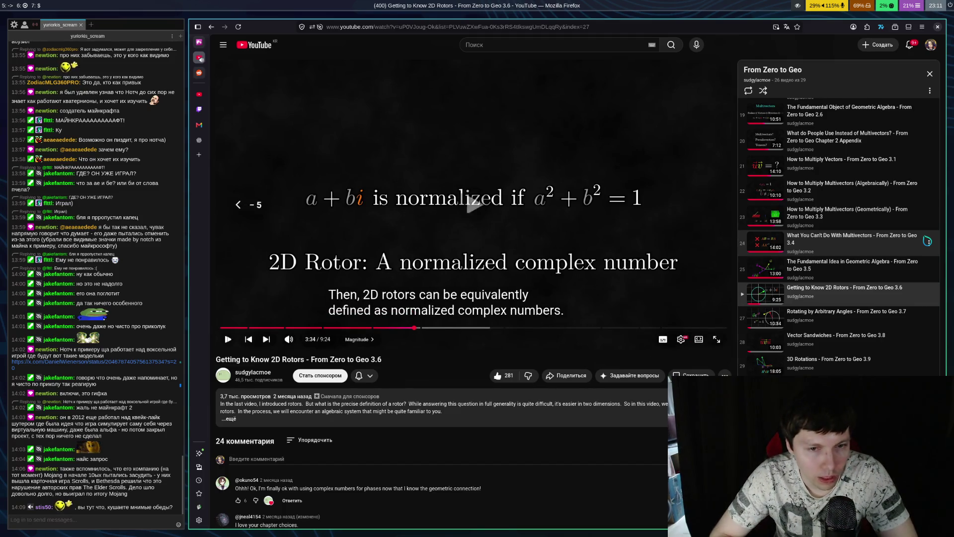
pyautogui.press('space')
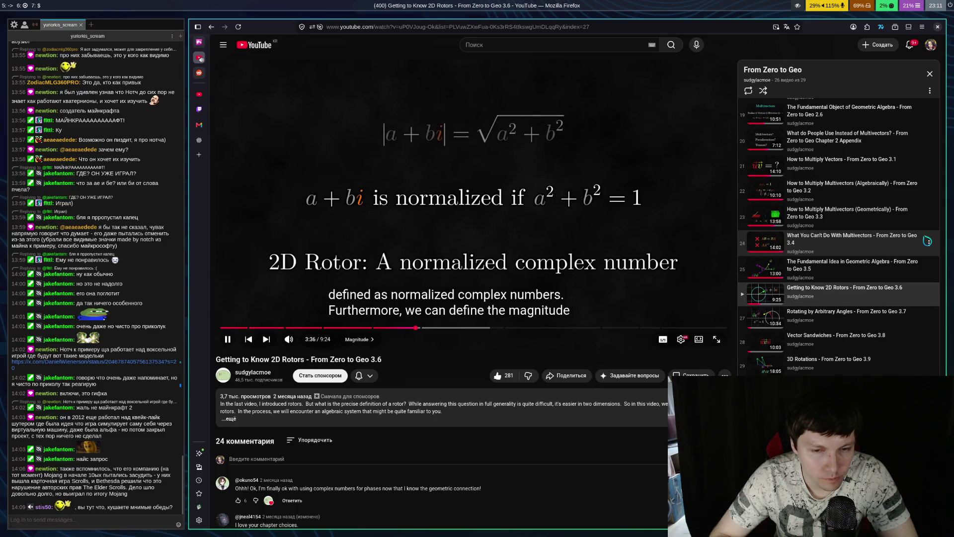
pyautogui.press('space')
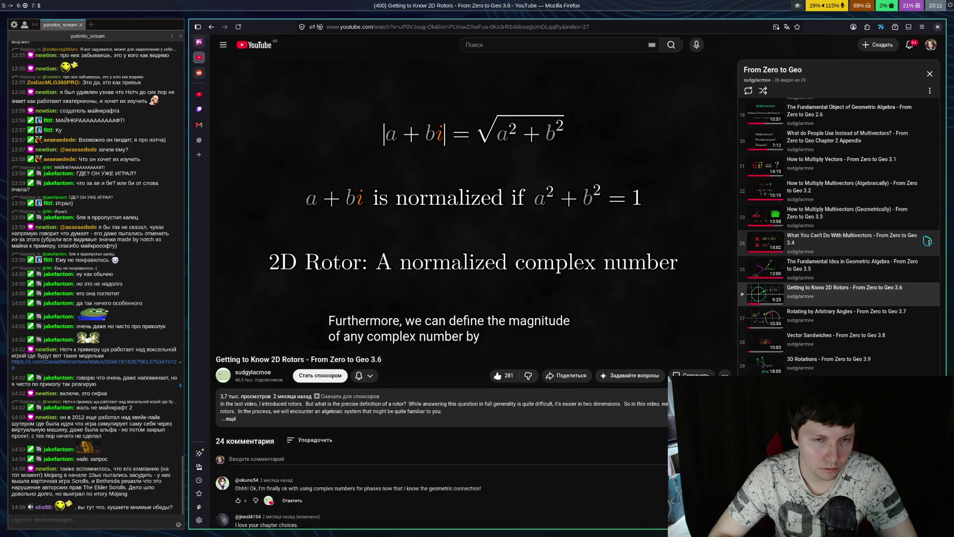
pyautogui.press('space')
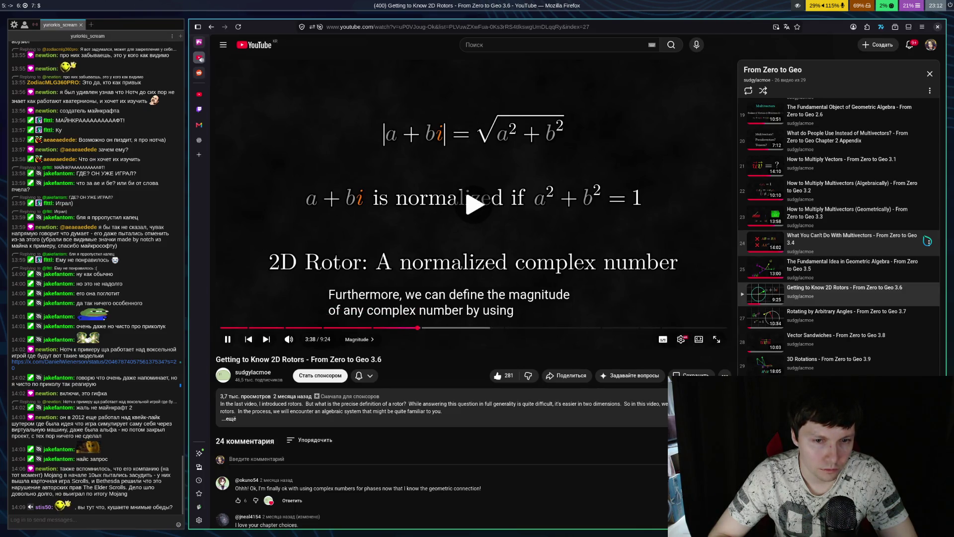
pyautogui.press('space')
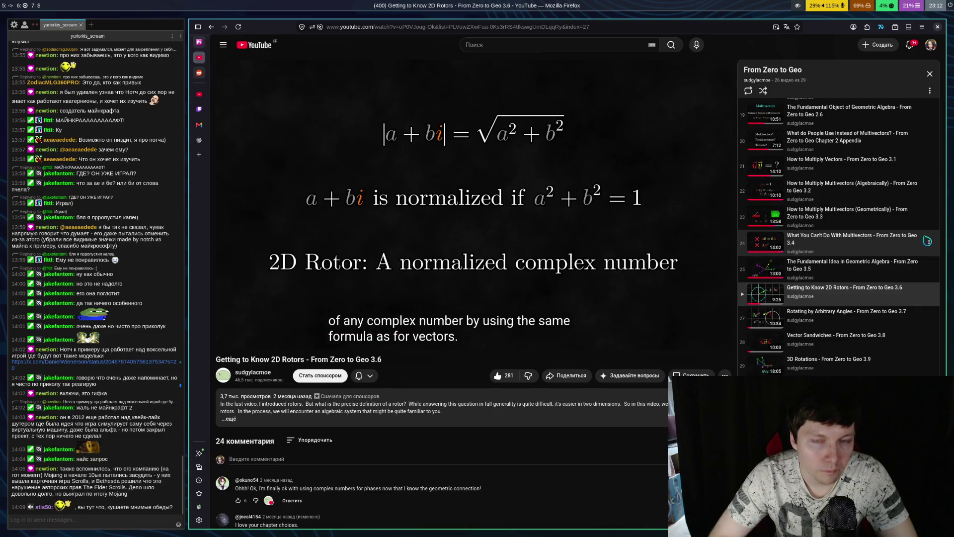
# Step the video past 3:45 to the grid appearing behind a + bi near 3:53
pyautogui.press('space')
pyautogui.press('space')
pyautogui.press('space')
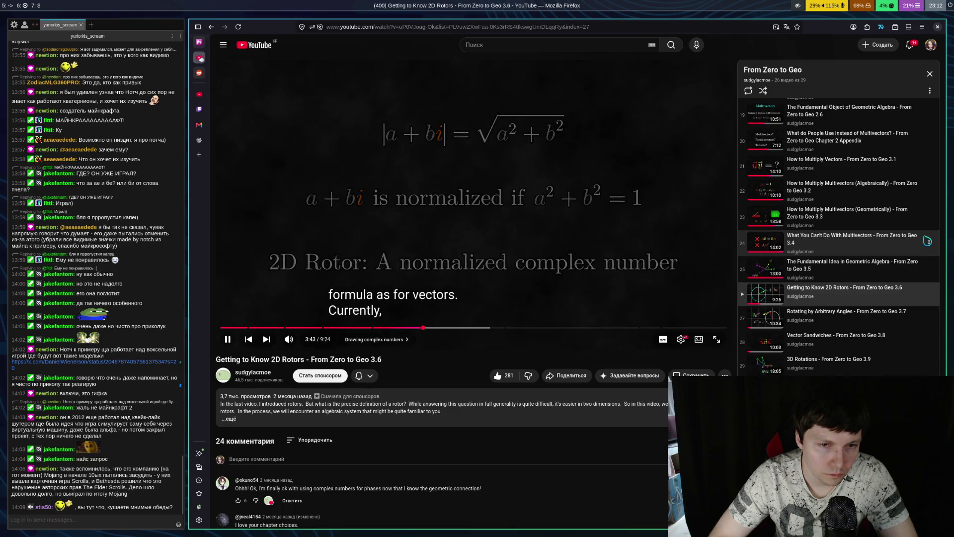
pyautogui.press('space')
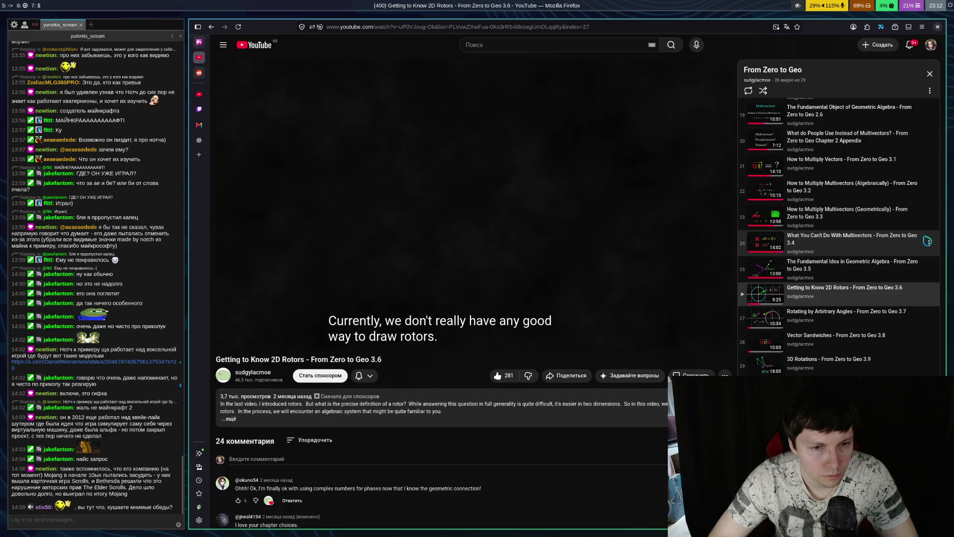
pyautogui.press('space')
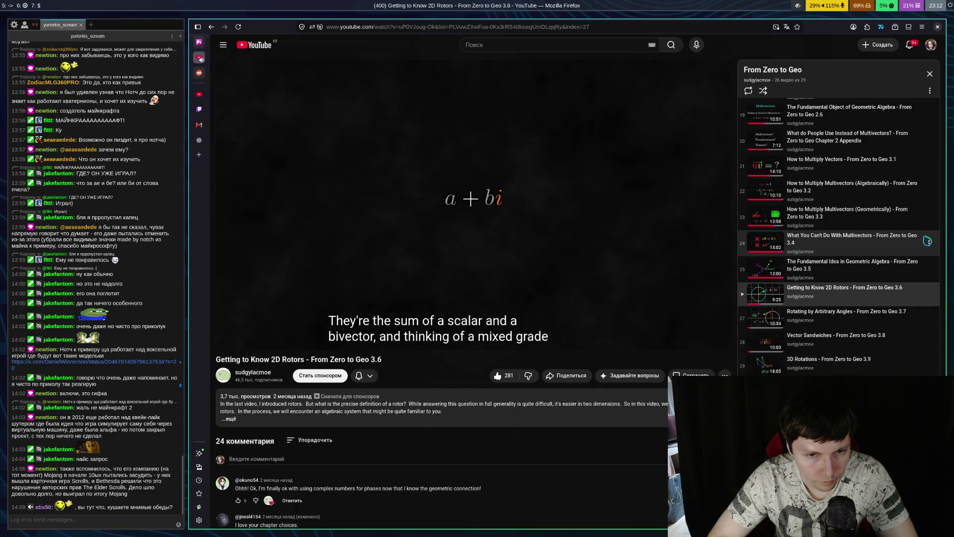
pyautogui.press('space')
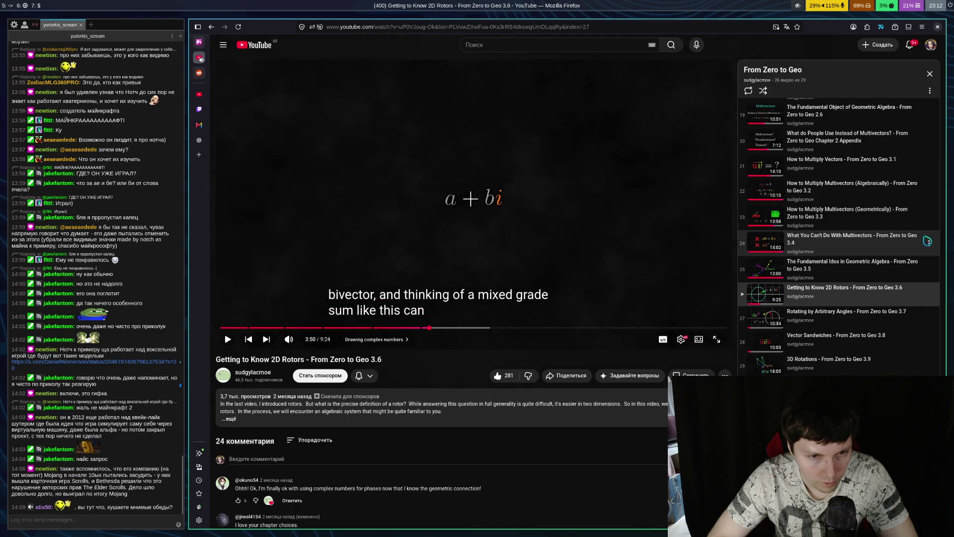
pyautogui.press('space')
pyautogui.press('space')
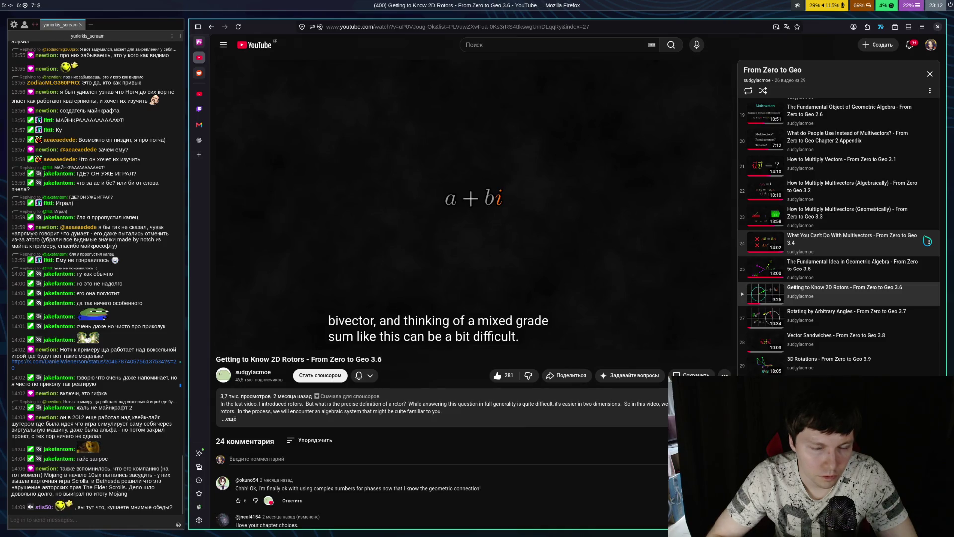
pyautogui.press('space')
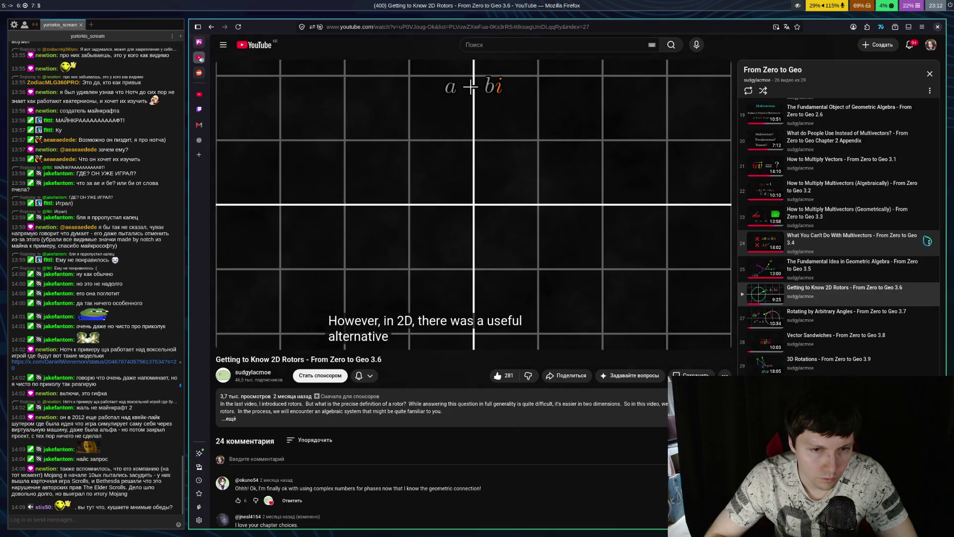
# Pause and resume the video around the e1(a + bi) frame at 4:05
pyautogui.press('space')
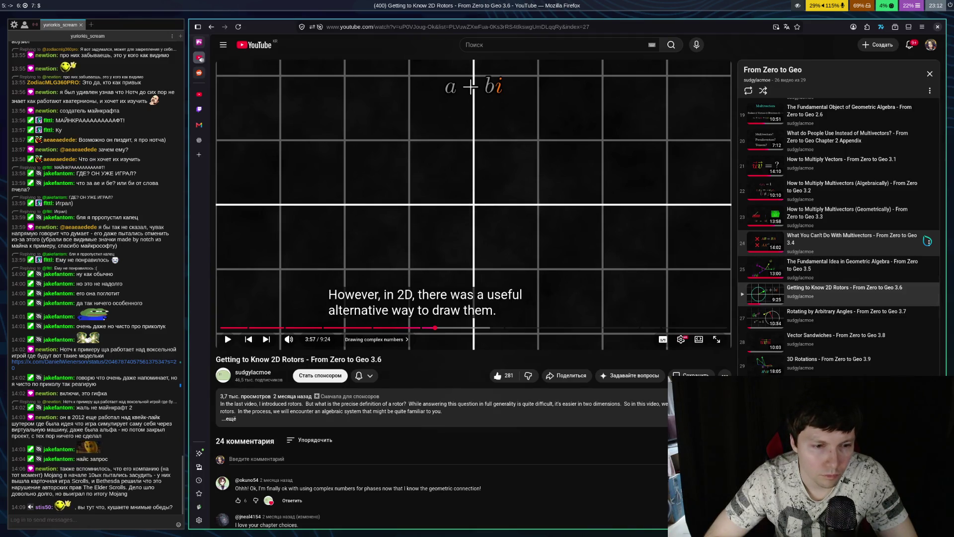
pyautogui.press('space')
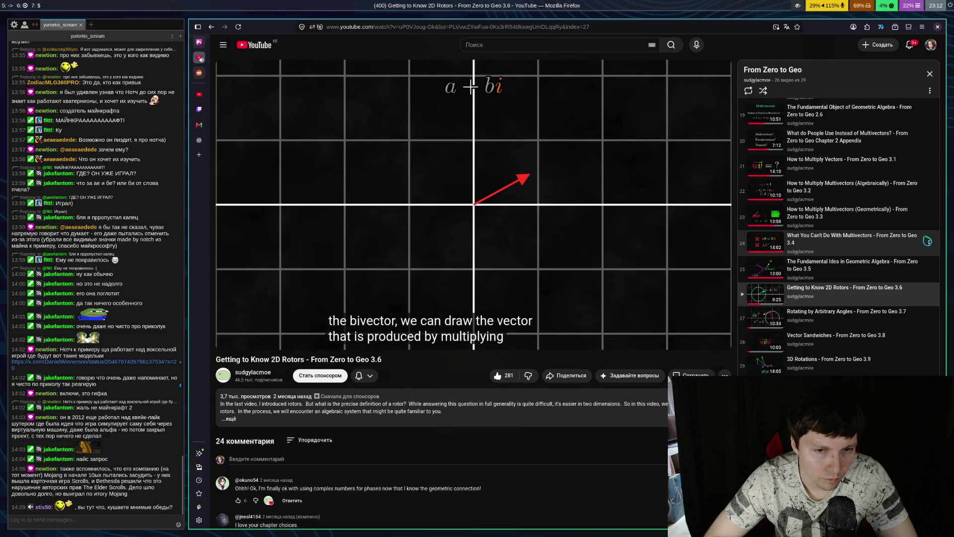
pyautogui.press('space')
pyautogui.press('space')
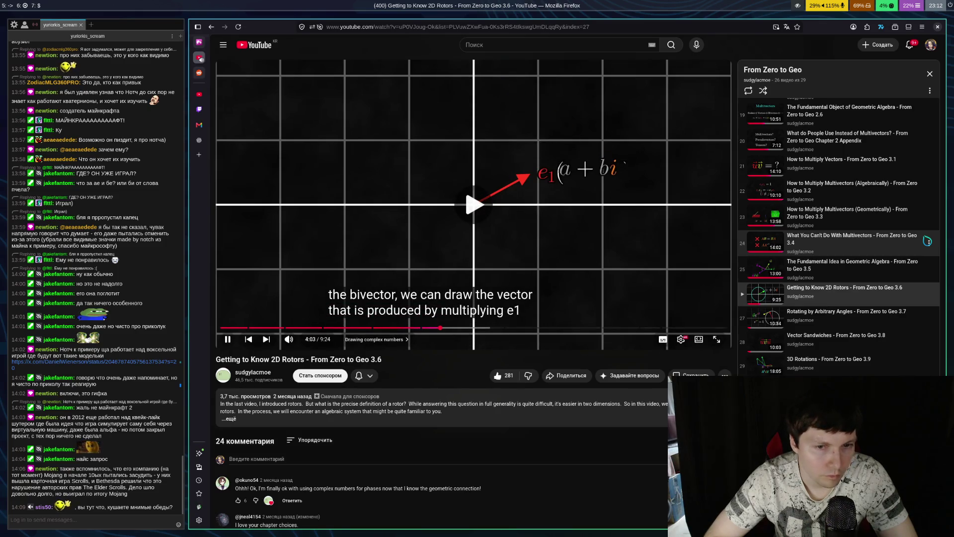
pyautogui.press('space')
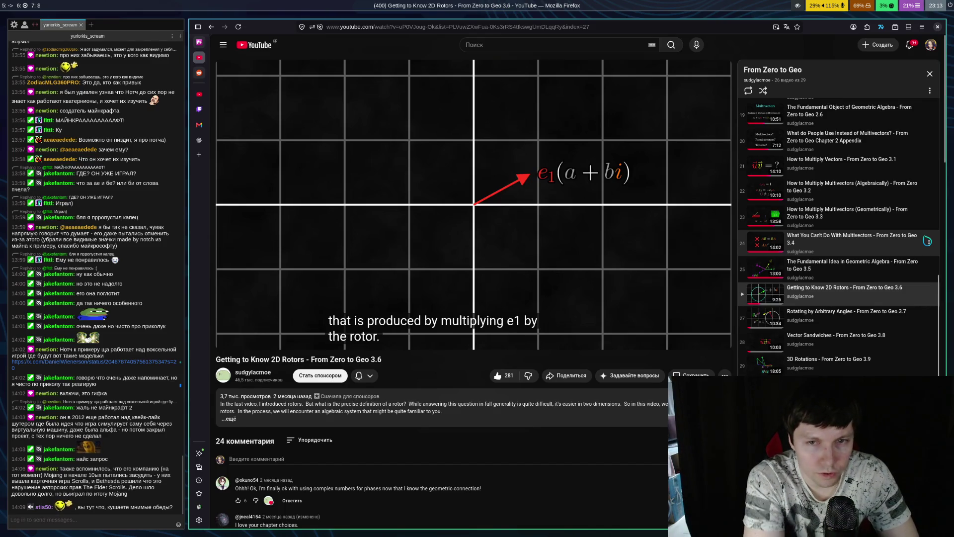
pyautogui.press('space')
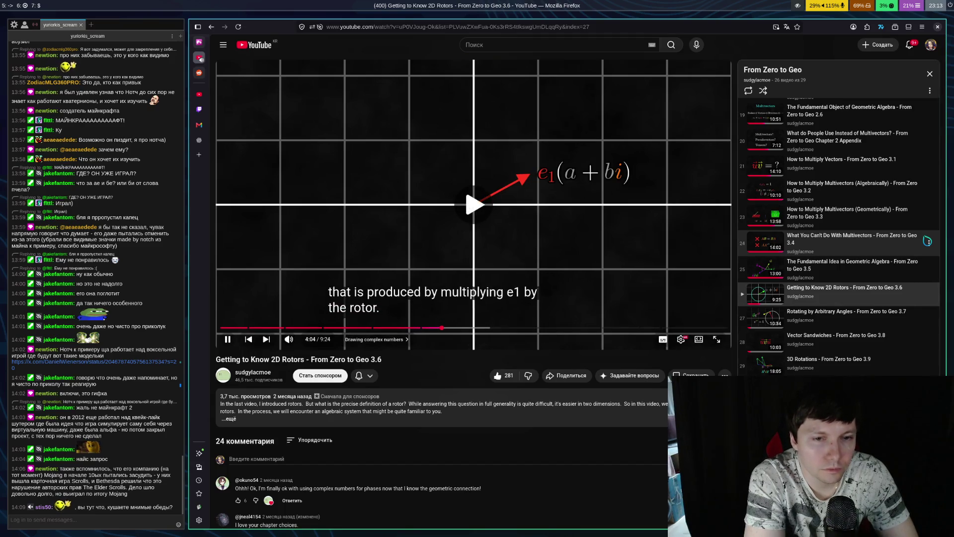
pyautogui.press('space')
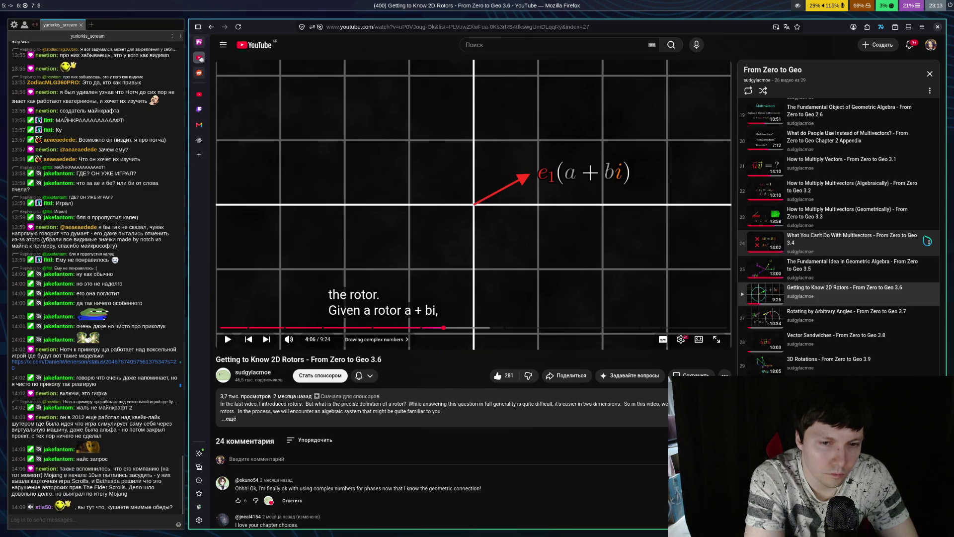
# Step through 4:10–4:15 on e1(a + bi) = ae1 + be2, then rewind ten seconds and resume
pyautogui.press('space')
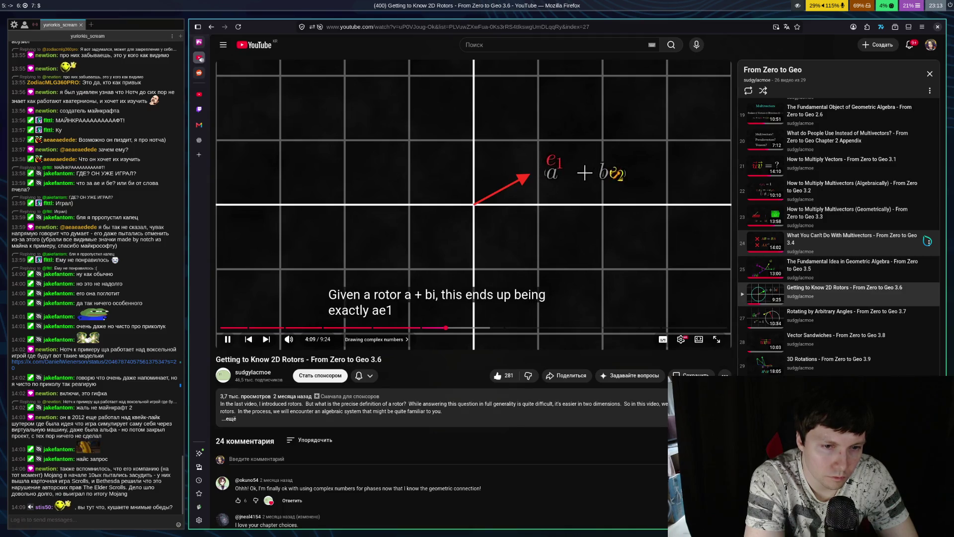
pyautogui.press('space')
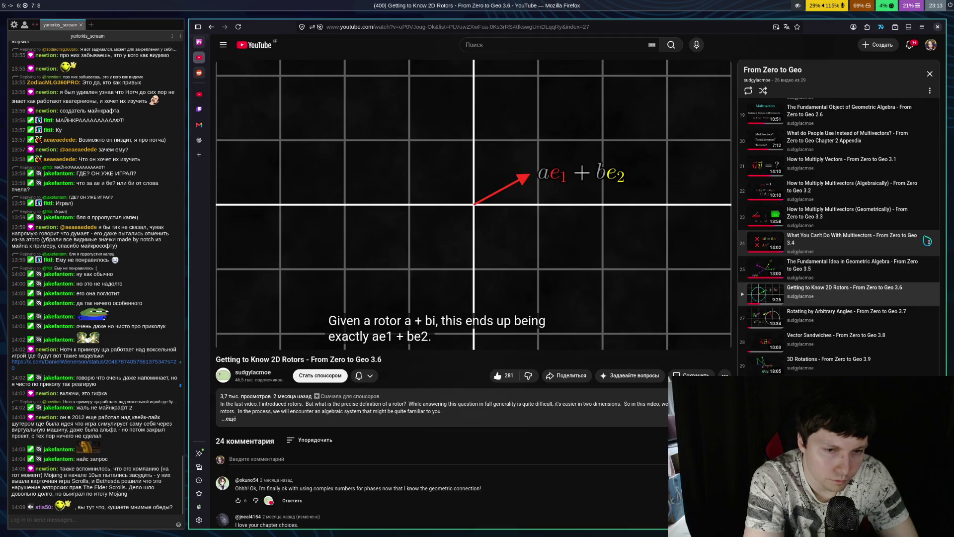
pyautogui.press('space')
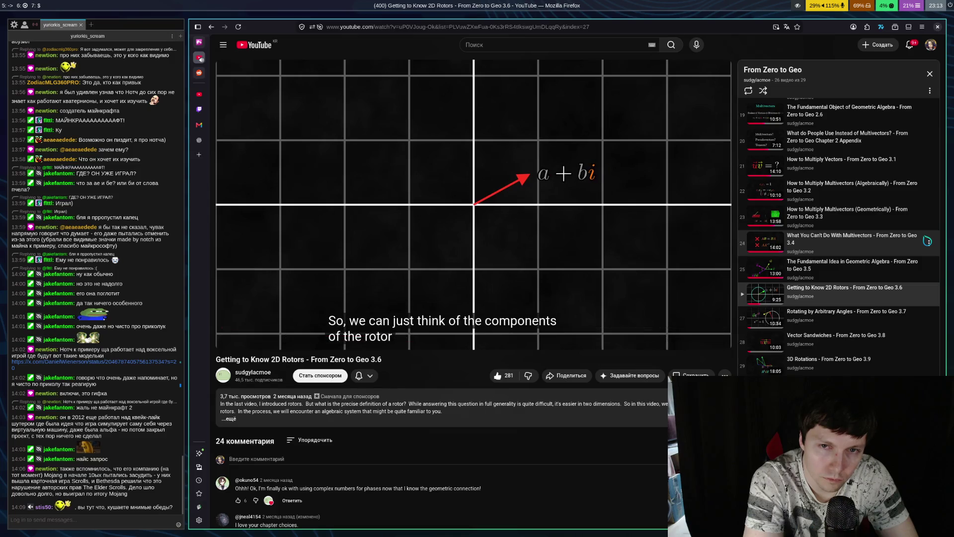
pyautogui.press('space')
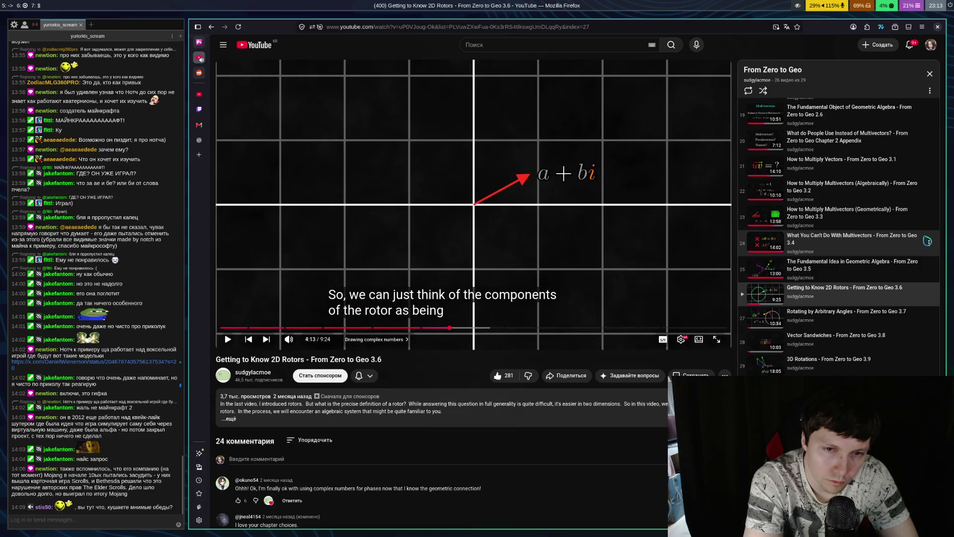
pyautogui.press('space')
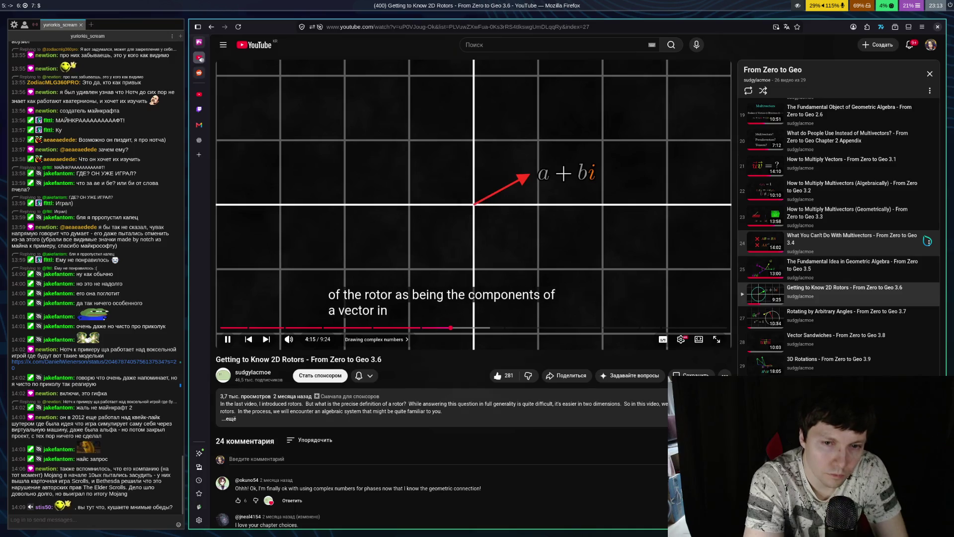
pyautogui.press('space')
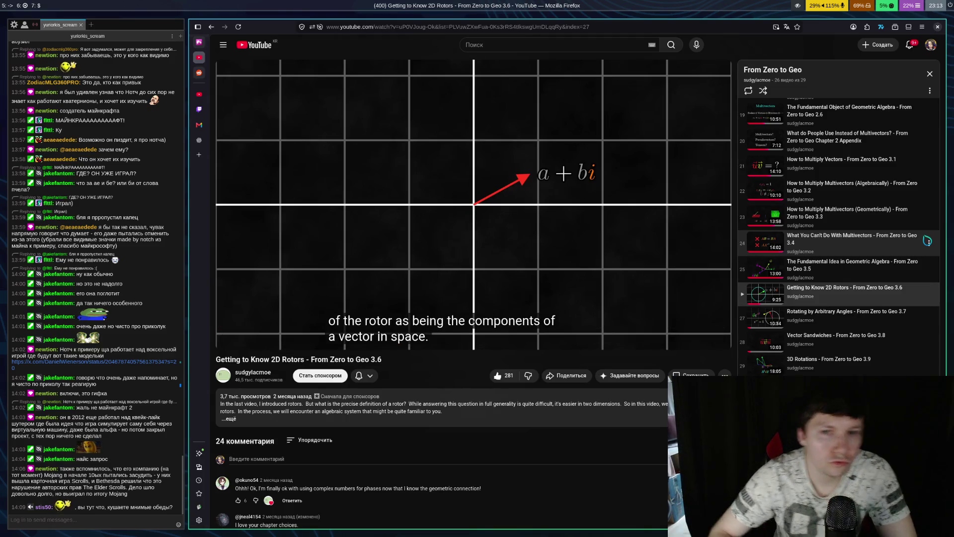
pyautogui.press('j')
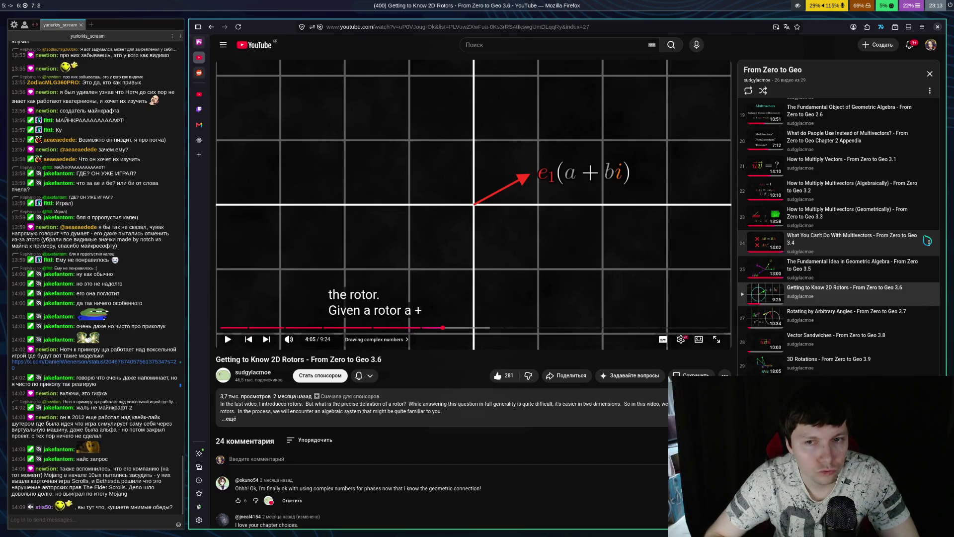
pyautogui.press('k')
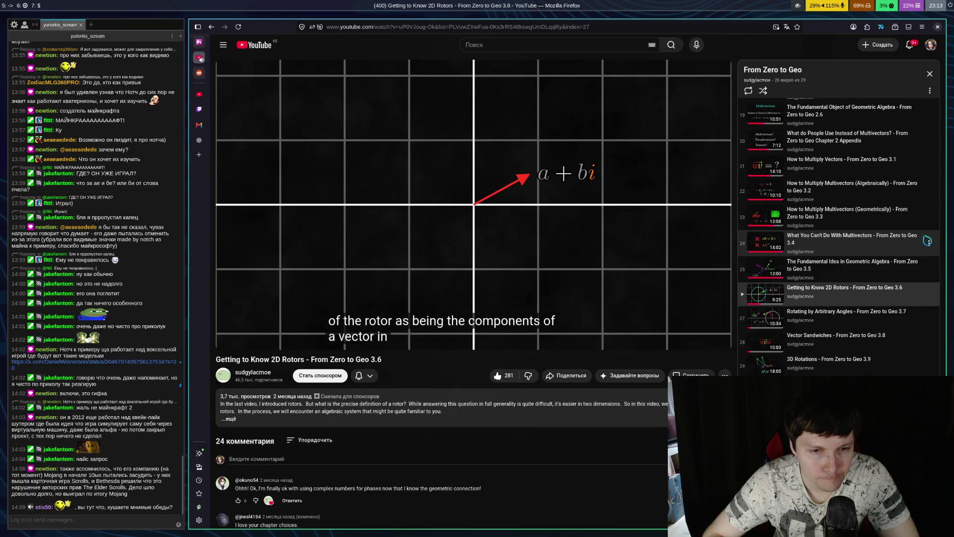
# Play on to about 4:22, where the rotor's bivector part maps to the y-axis
pyautogui.press('space')
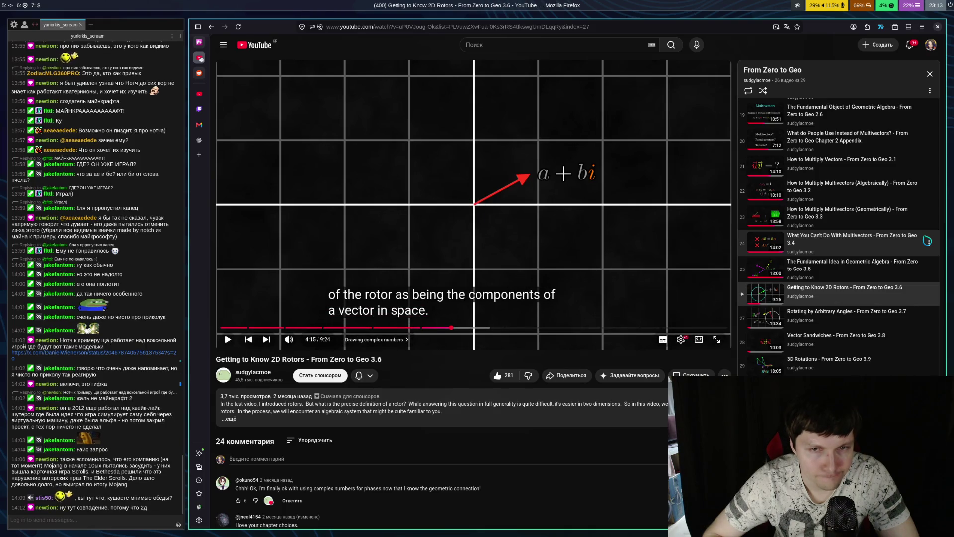
pyautogui.press('space')
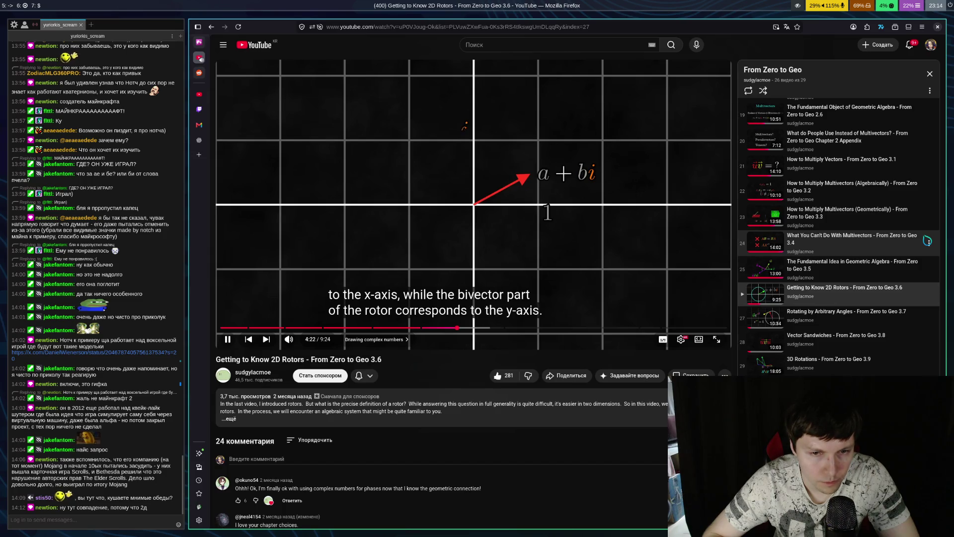
pyautogui.press('space')
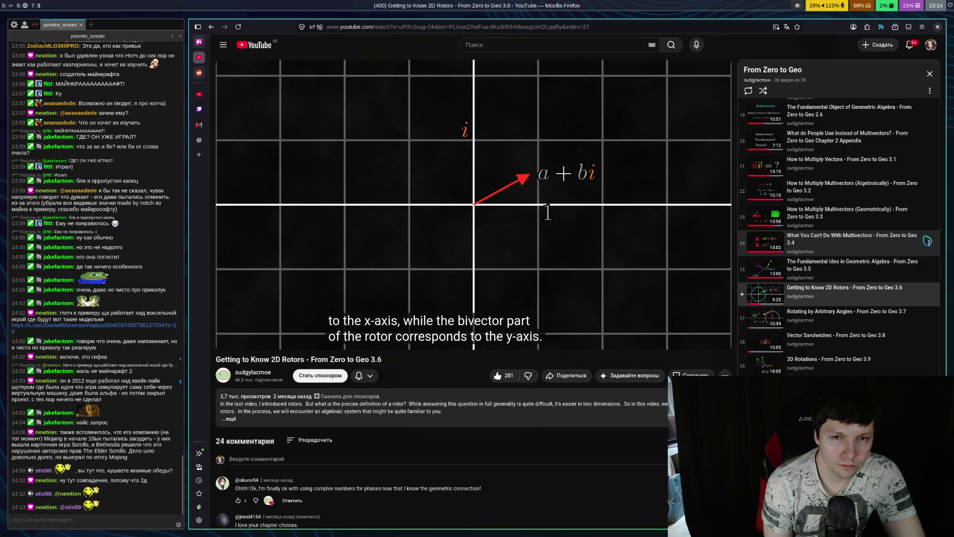
# Play the rotors video on to about 4:29, where −2 + i, −3 − i and −2i are plotted
pyautogui.press('space')
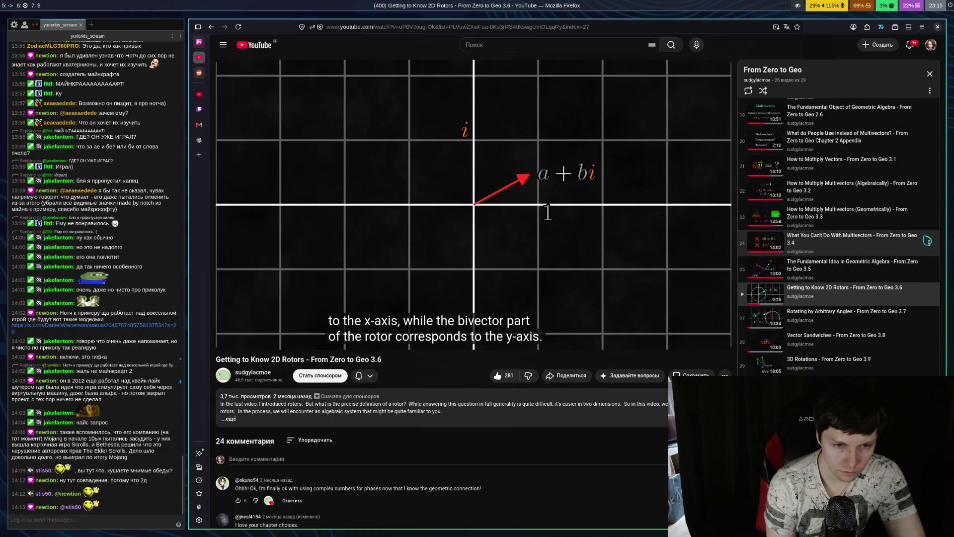
pyautogui.press('space')
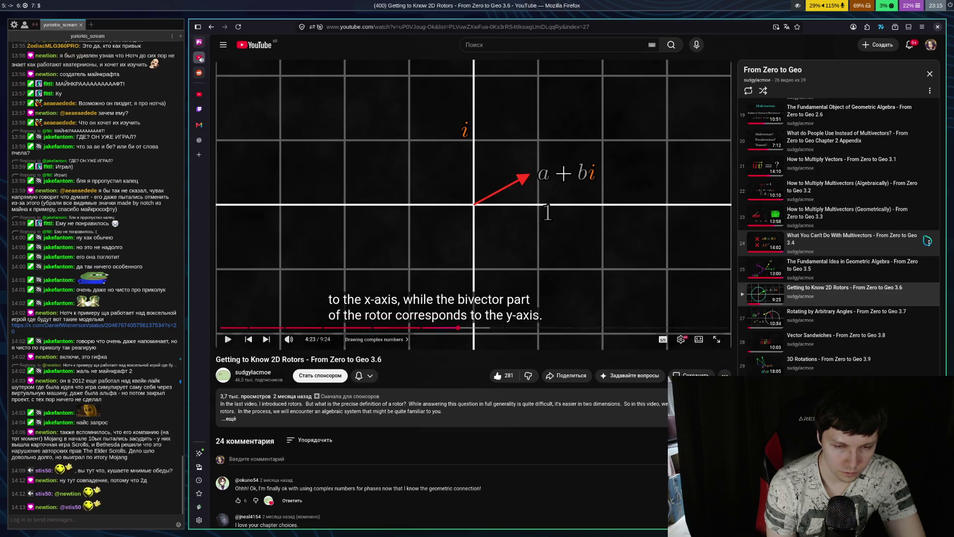
pyautogui.press('space')
pyautogui.press('space')
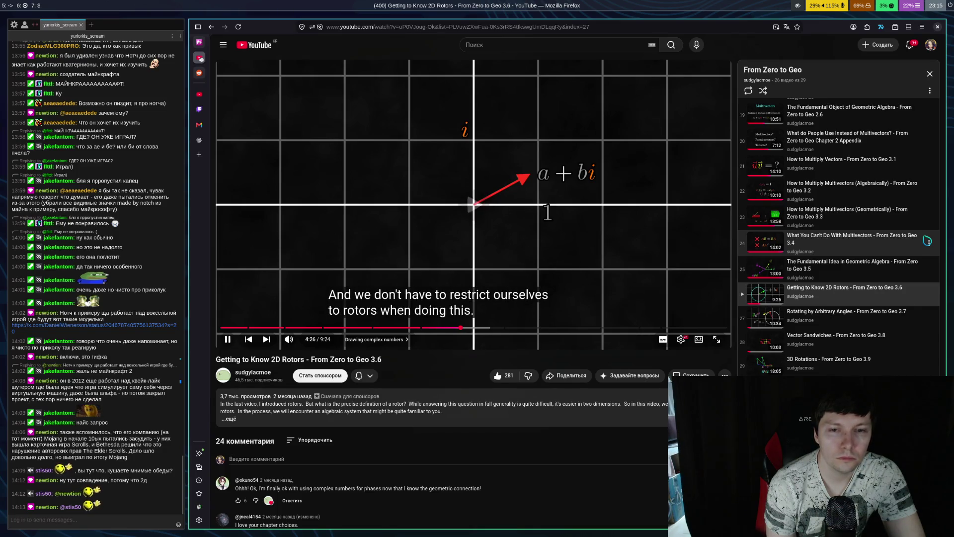
pyautogui.press('space')
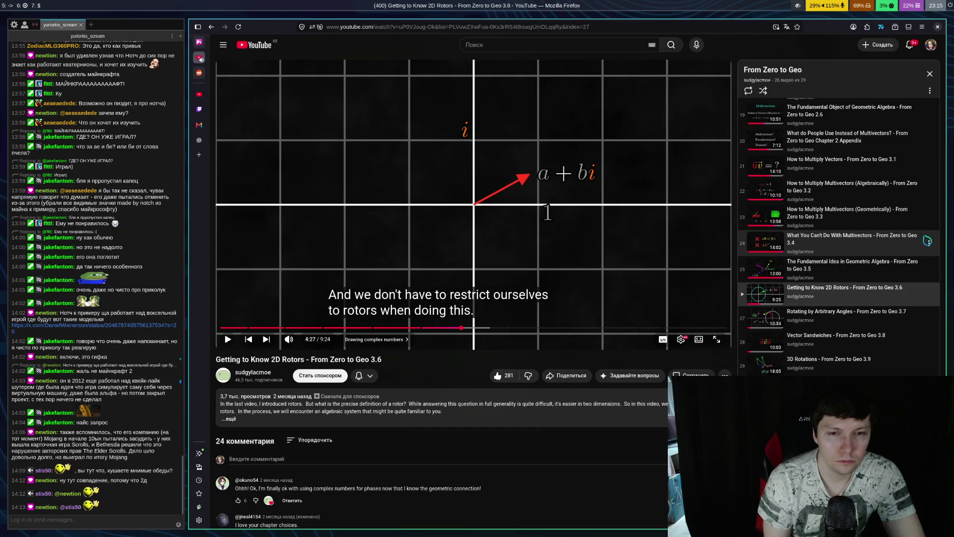
pyautogui.press('space')
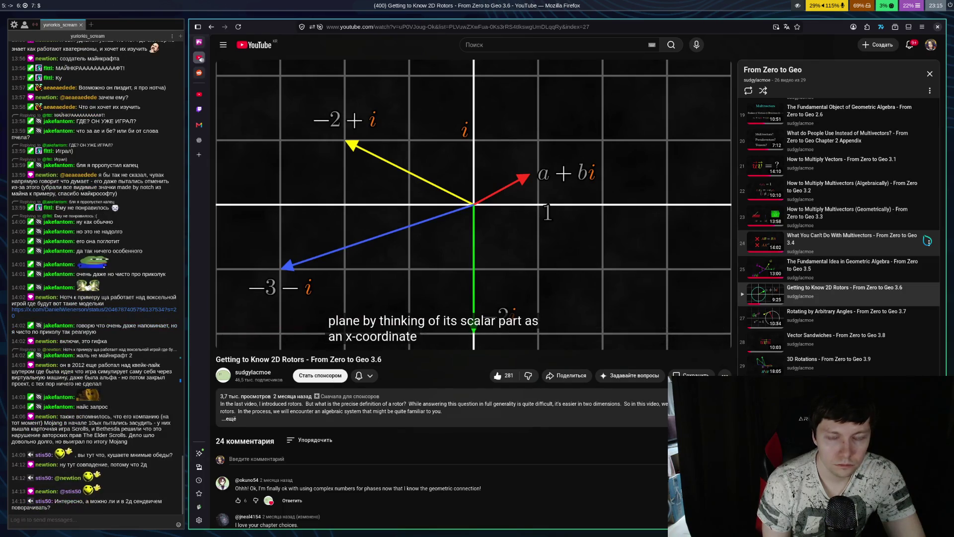
# Advance the video and pause where e1(−2 + i) and e1(−3 − i) turn complex numbers into vectors
pyautogui.press('space')
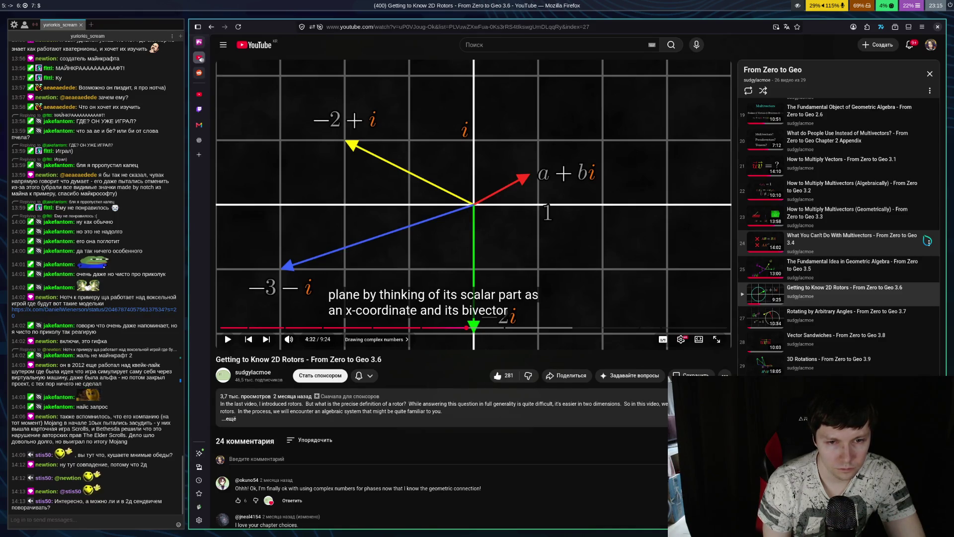
pyautogui.press('space')
pyautogui.press('space')
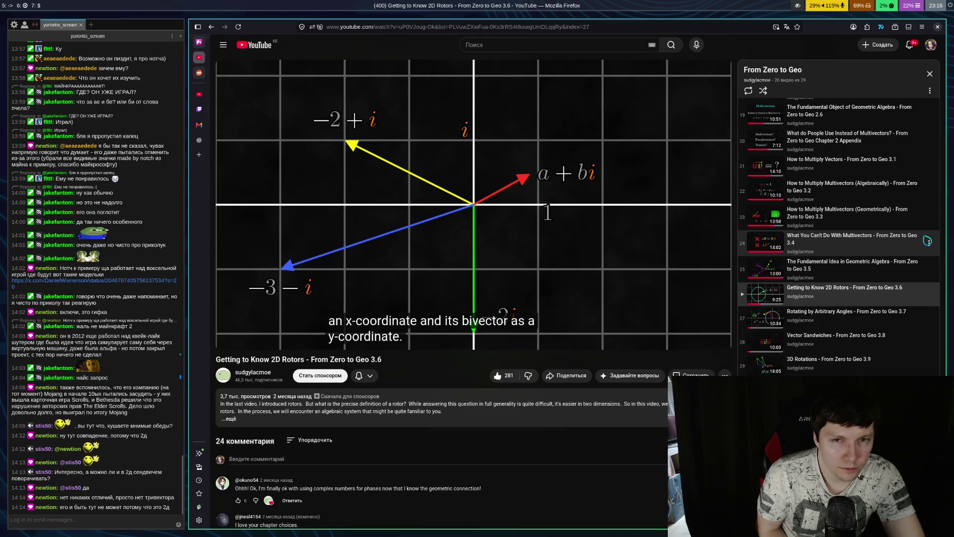
pyautogui.press('space')
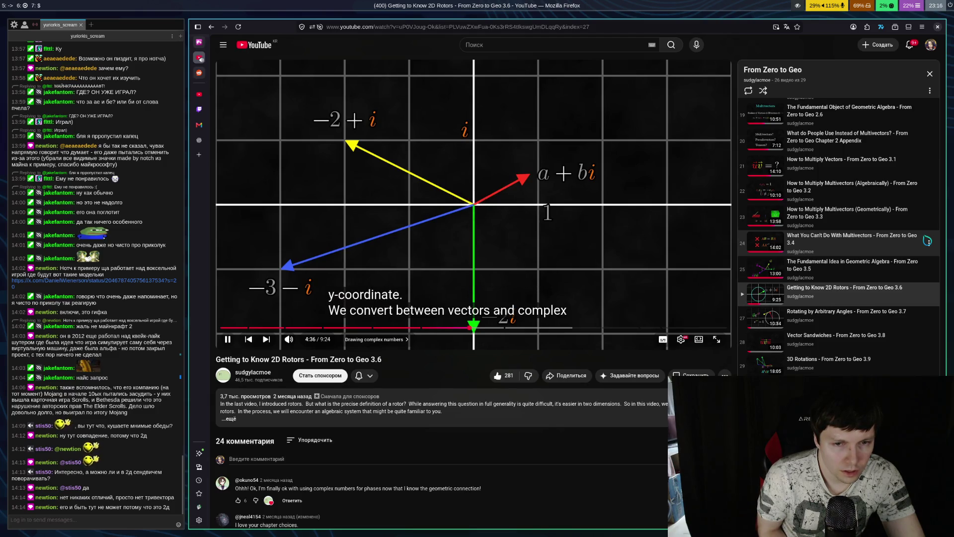
pyautogui.press('space')
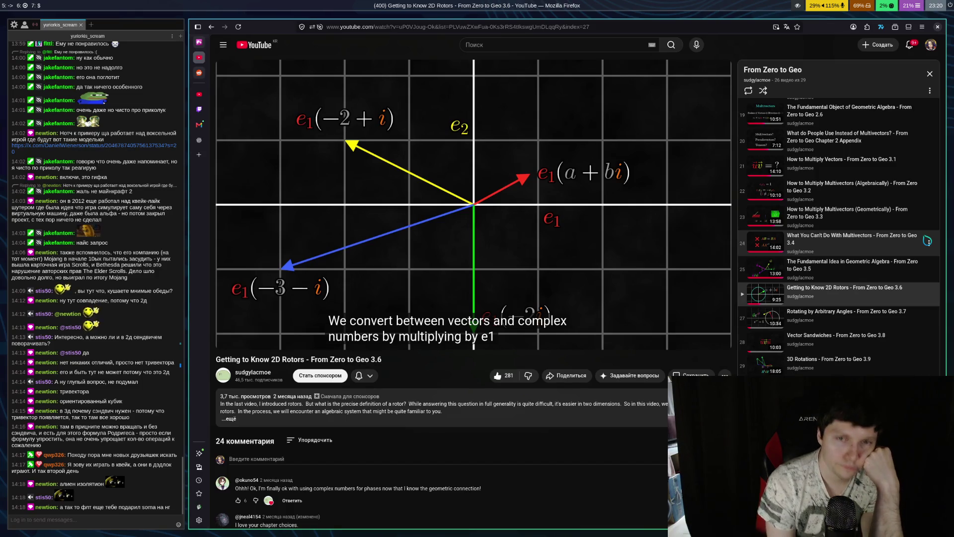
# Step the video to 4:45, pausing on e1(ae1 + be2) and e1(−2e1 + e2)
pyautogui.press('space')
pyautogui.press('space')
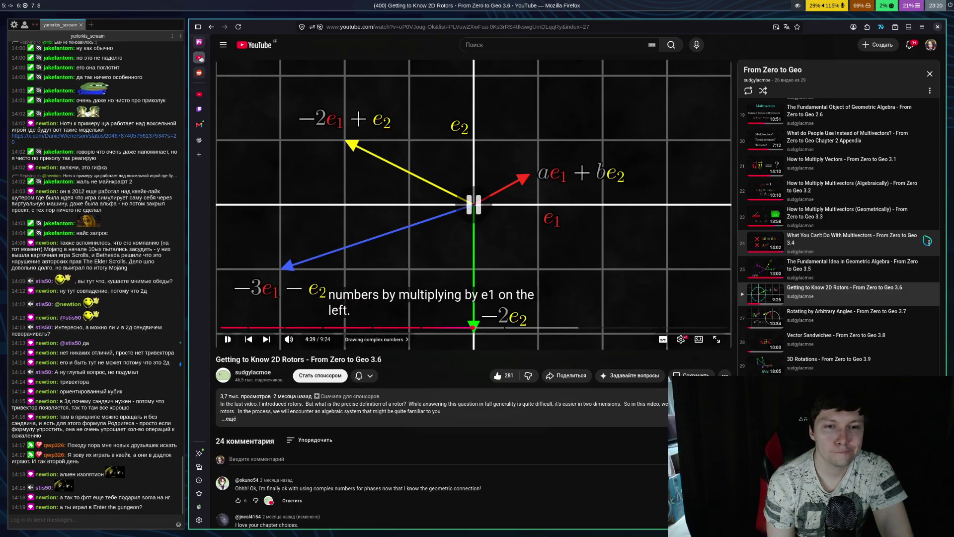
pyautogui.press('space')
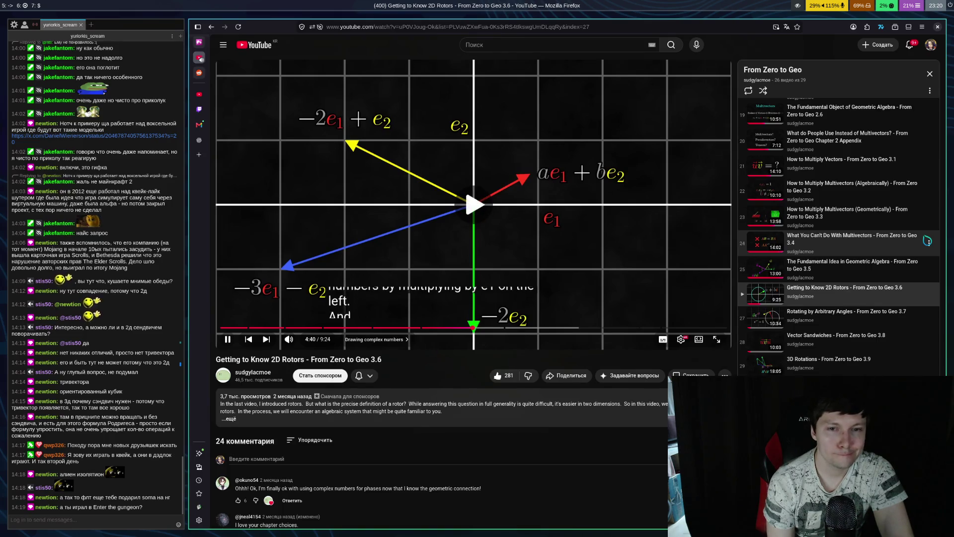
pyautogui.press('space')
pyautogui.press('space')
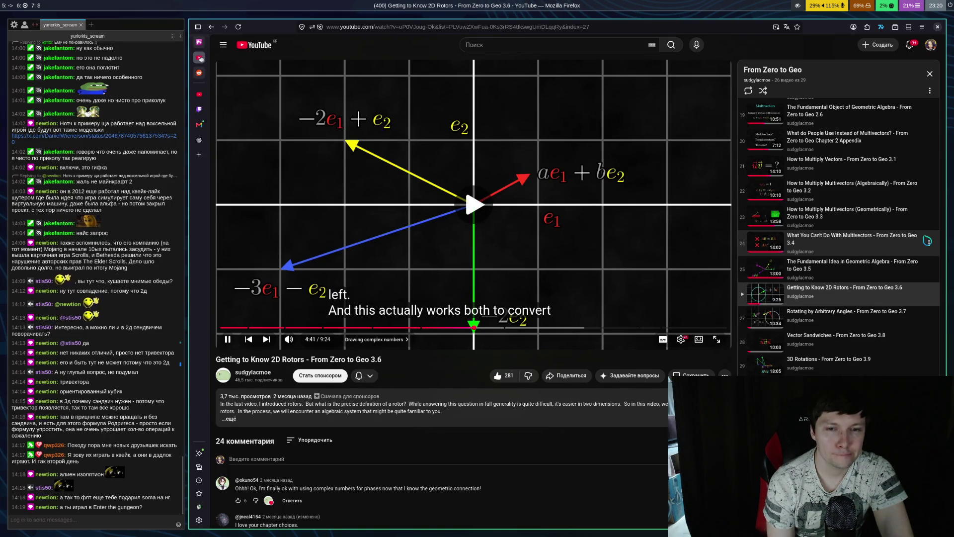
pyautogui.press('space')
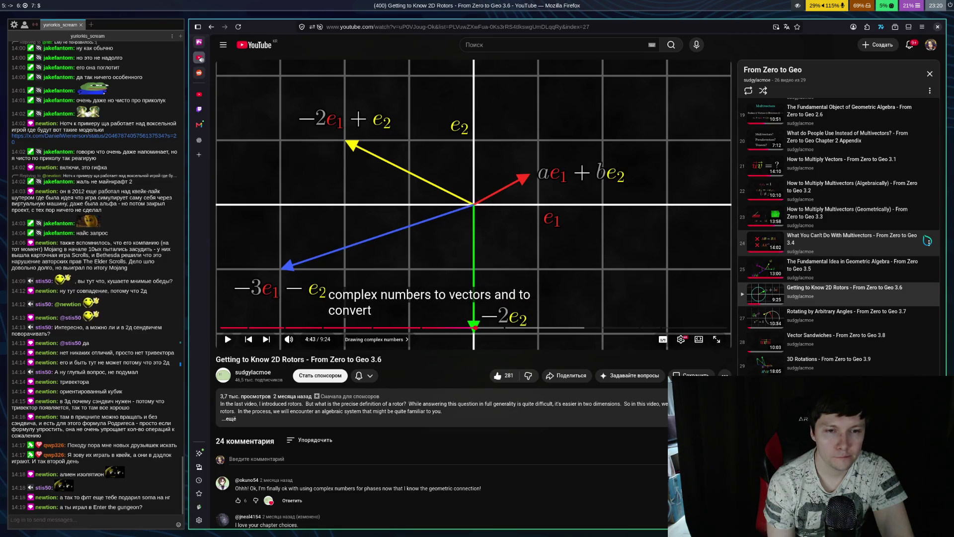
pyautogui.press('space')
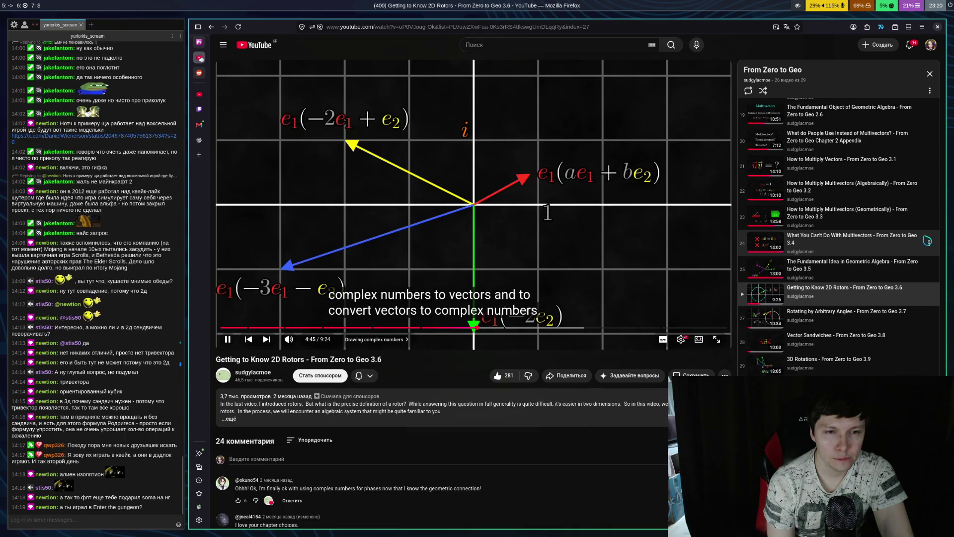
pyautogui.press('space')
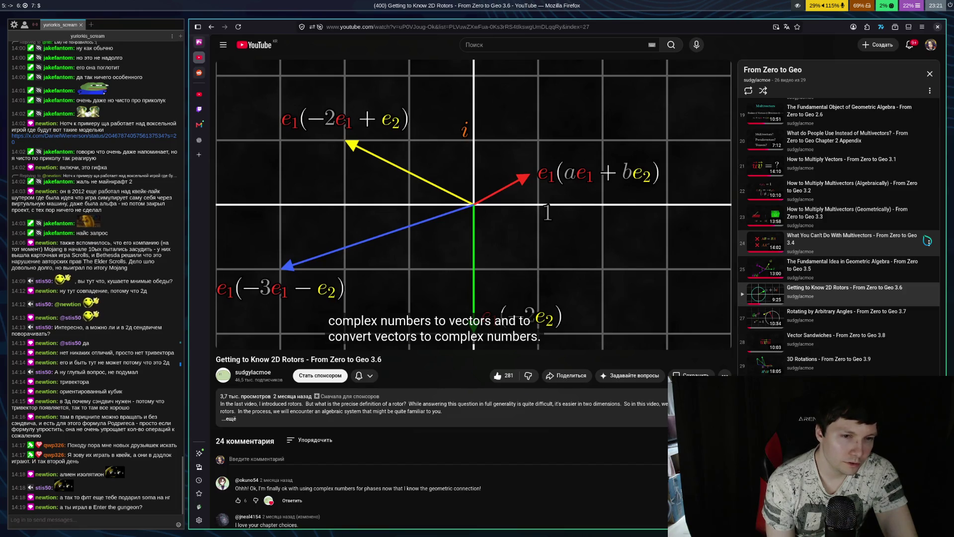
# Play the rotors video in short bursts from 4:50 to around 5:06
pyautogui.press('space')
pyautogui.press('space')
pyautogui.press('space')
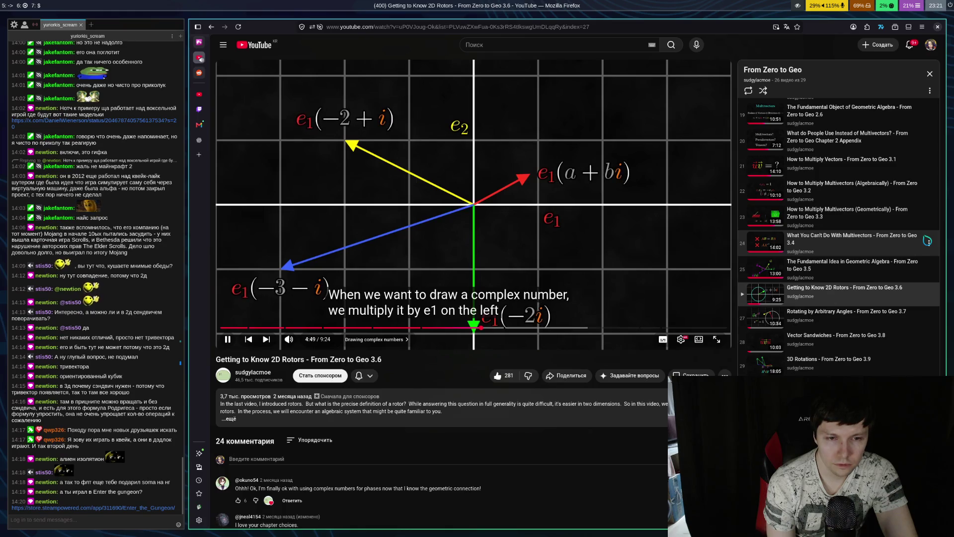
pyautogui.press('space')
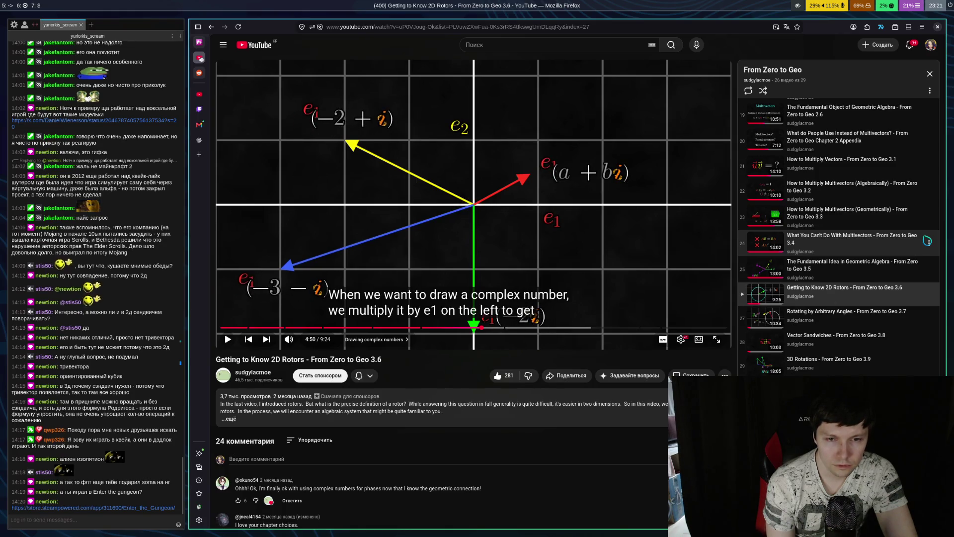
pyautogui.press('space')
pyautogui.press('space')
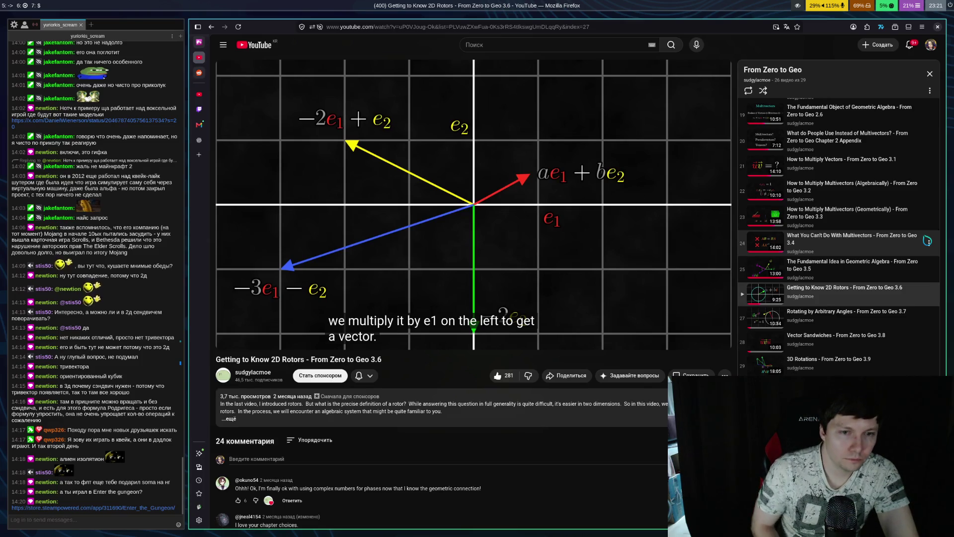
pyautogui.press('space')
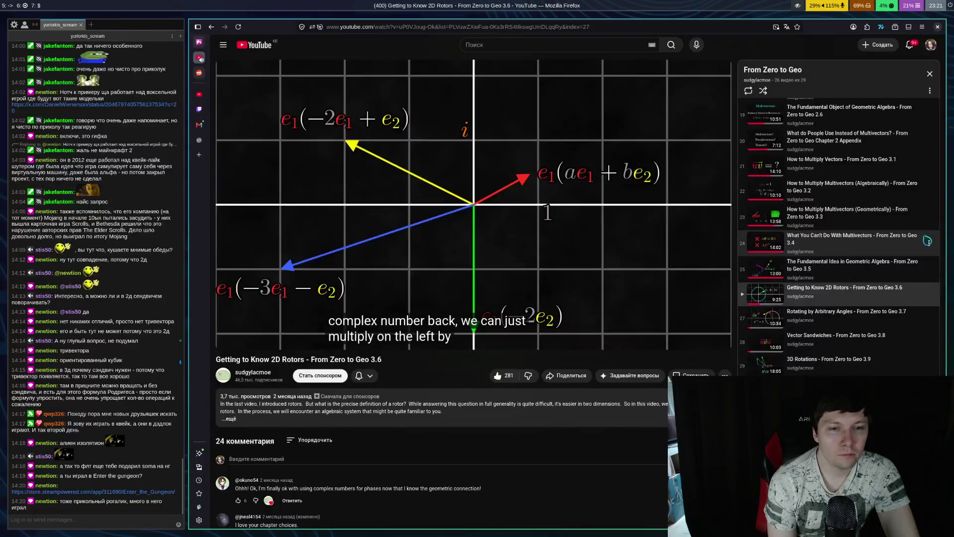
pyautogui.press('space')
pyautogui.press('space')
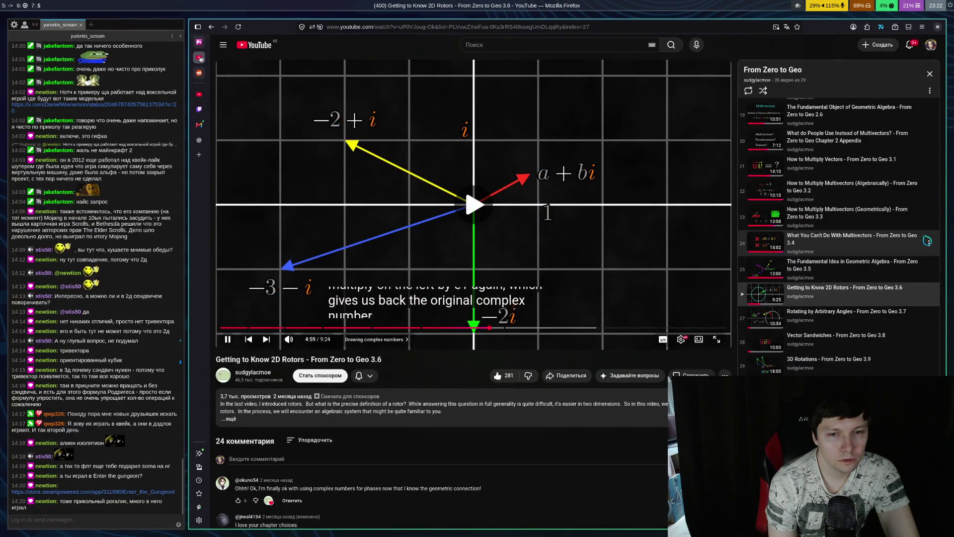
pyautogui.press('space')
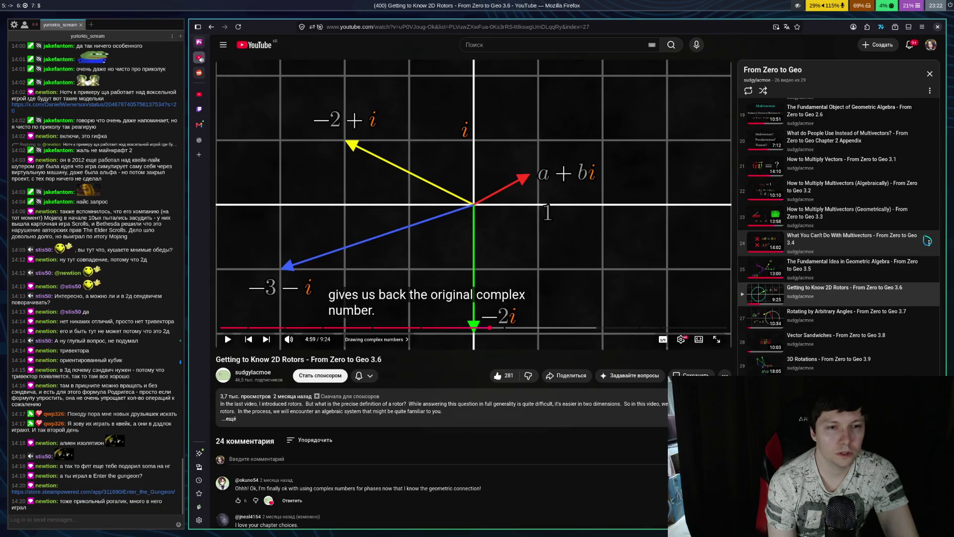
pyautogui.press('space')
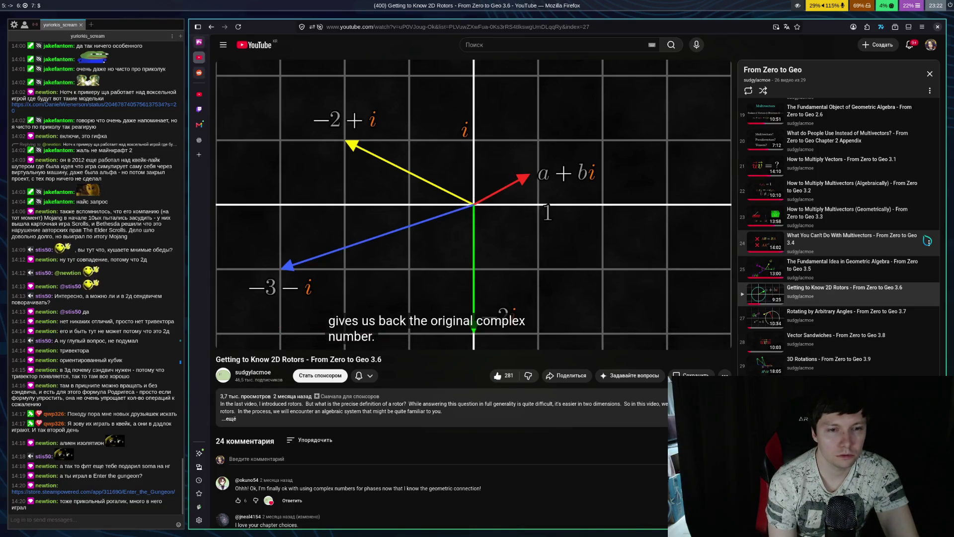
pyautogui.press('space')
pyautogui.press('space')
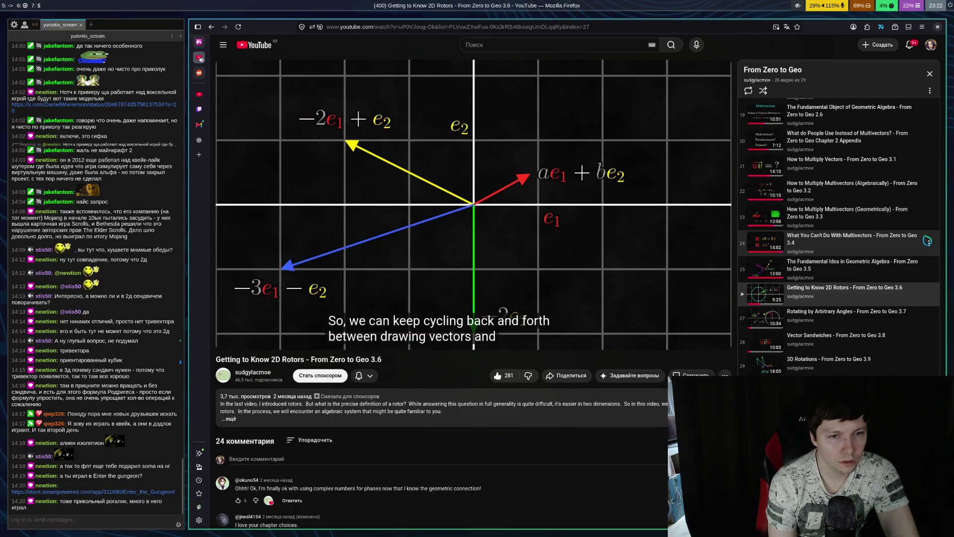
pyautogui.press('space')
pyautogui.press('space')
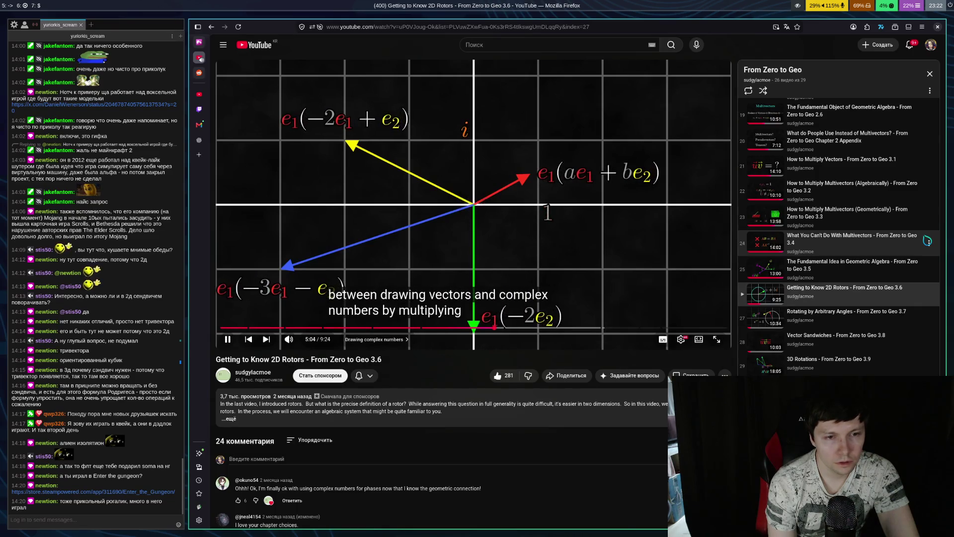
pyautogui.press('space')
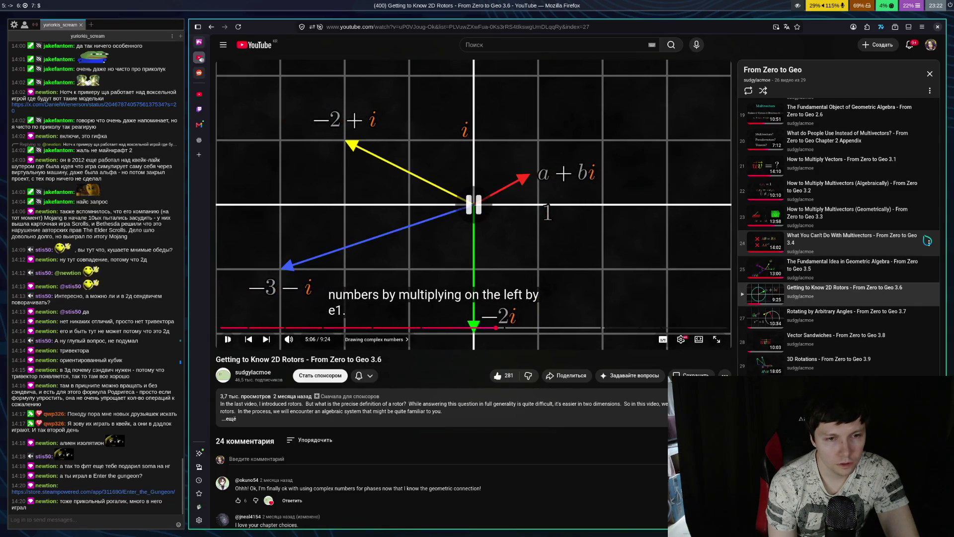
# Pause at 5:15 on the Complex Plane slide, then open the Enter the Gungeon store page
pyautogui.press('space')
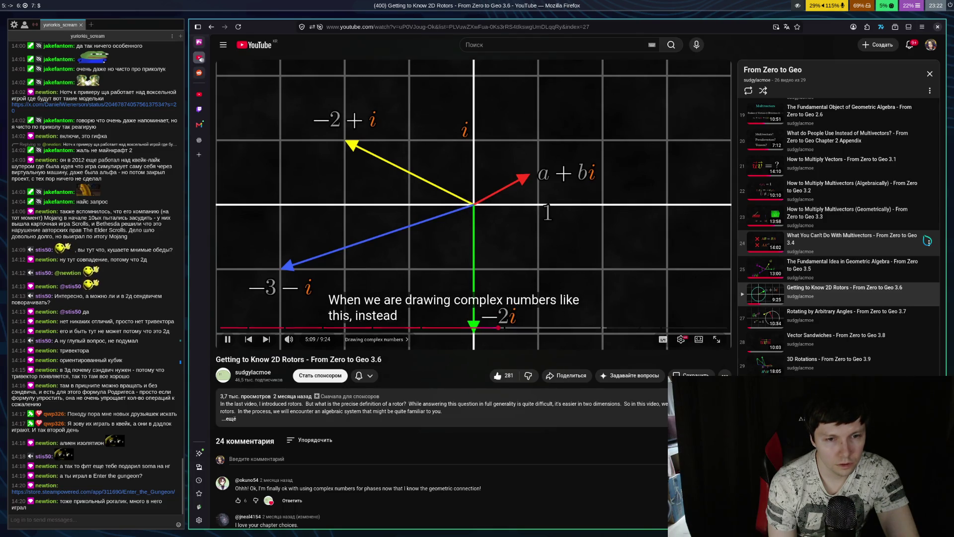
pyautogui.press('space')
pyautogui.press('space')
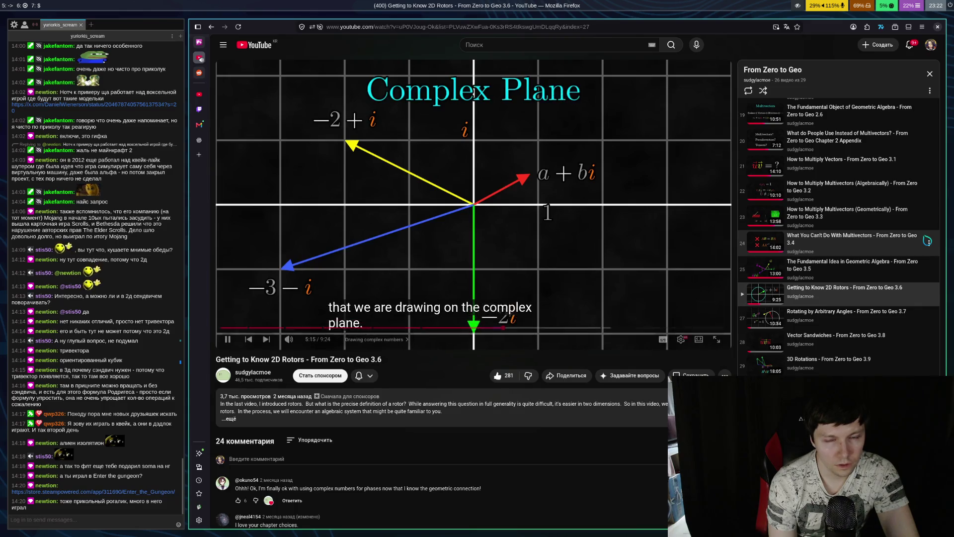
pyautogui.press('space')
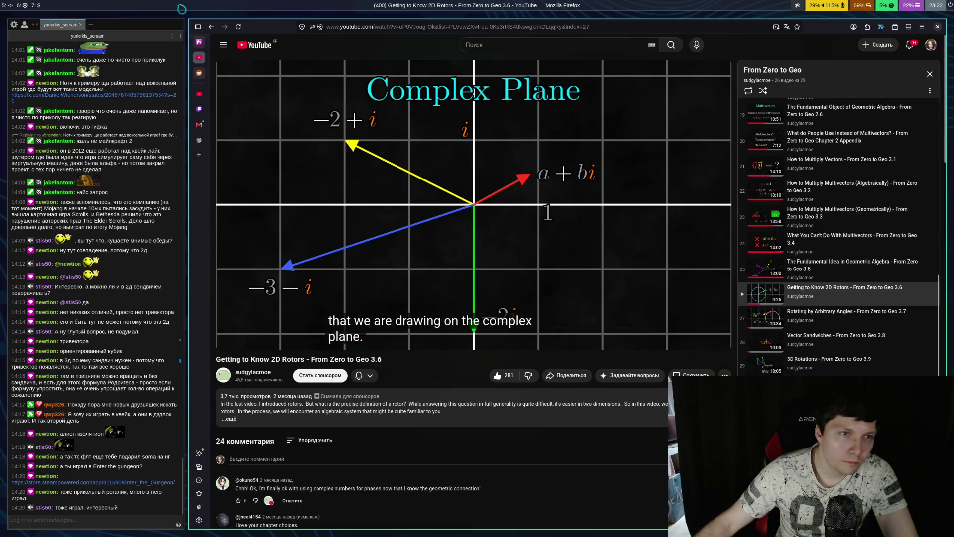
pyautogui.click(198, 109)
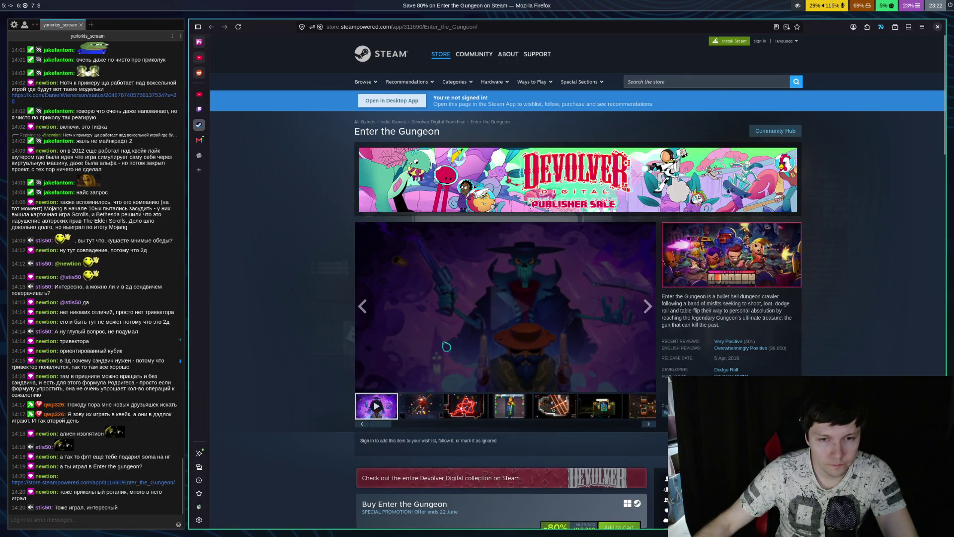
# Play the Enter the Gungeon trailer in full screen
pyautogui.click(472, 338)
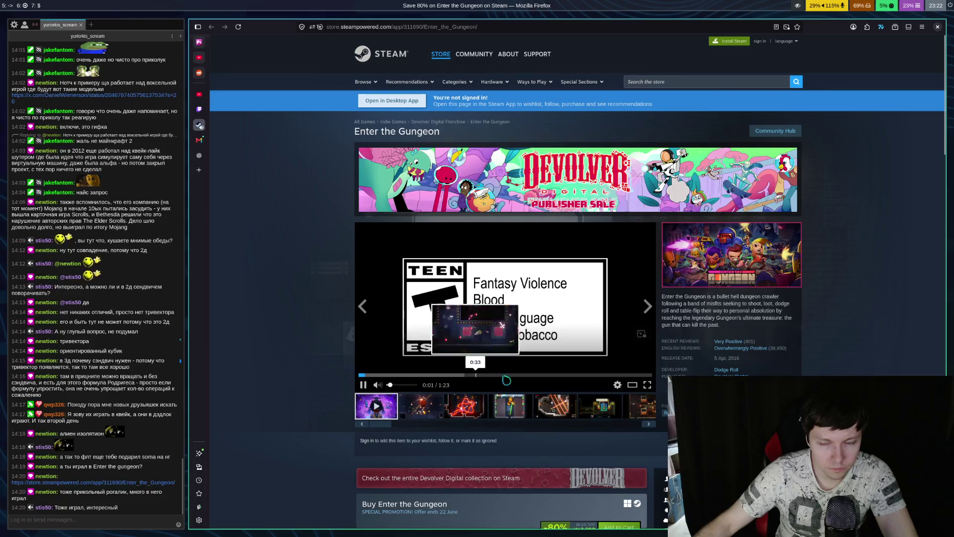
pyautogui.click(648, 385)
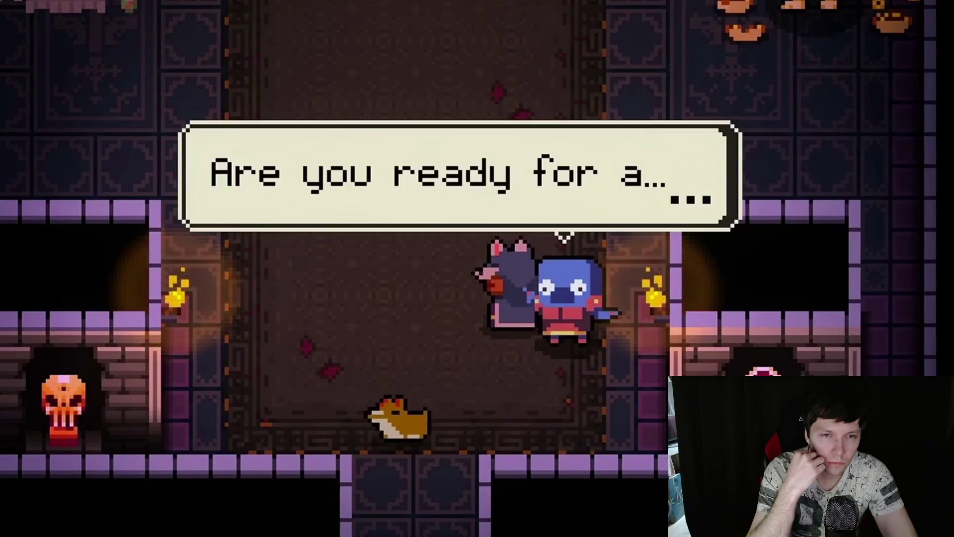
# Exit the full-screen trailer, close the store page and check Telegram's Quake 250FPS channel
pyautogui.press('Escape')
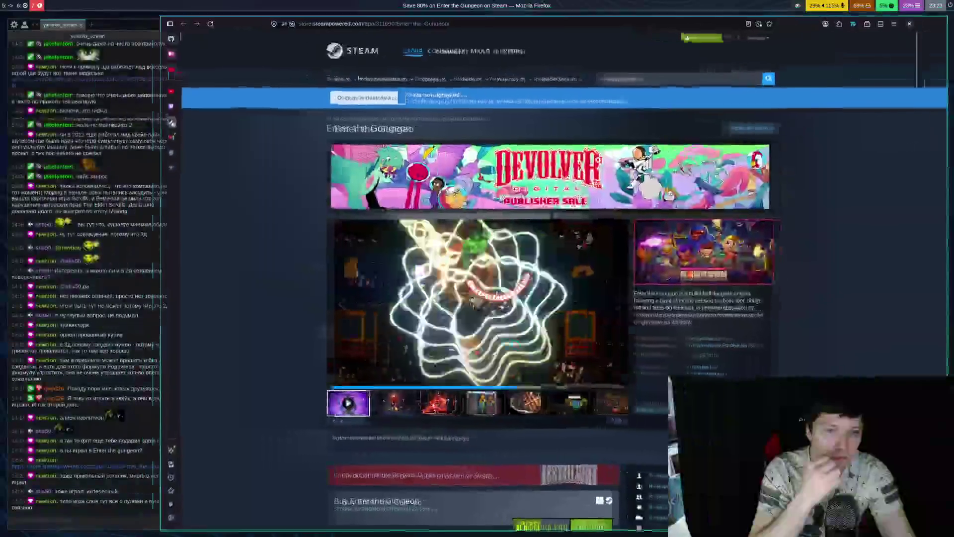
pyautogui.hotkey('ctrl', 'w')
pyautogui.press('super+5')
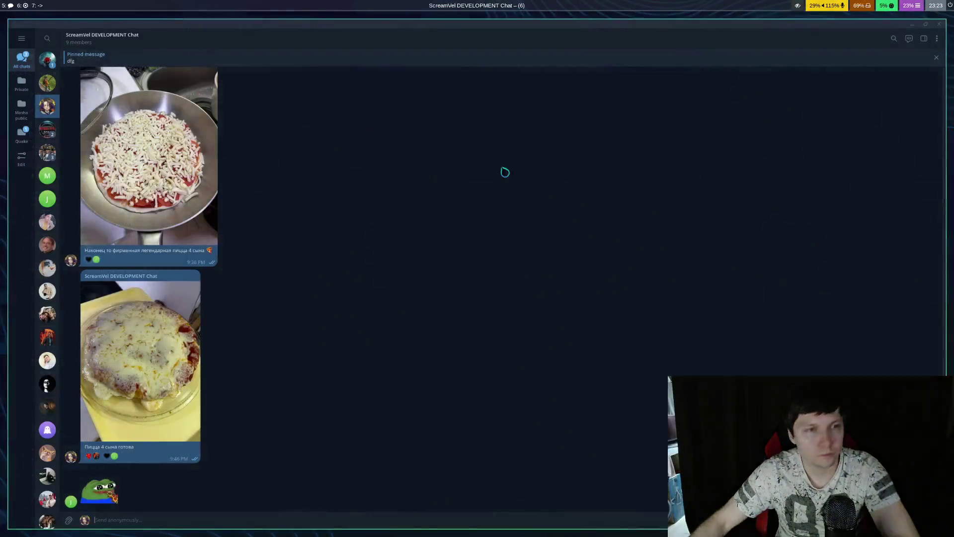
pyautogui.click(48, 60)
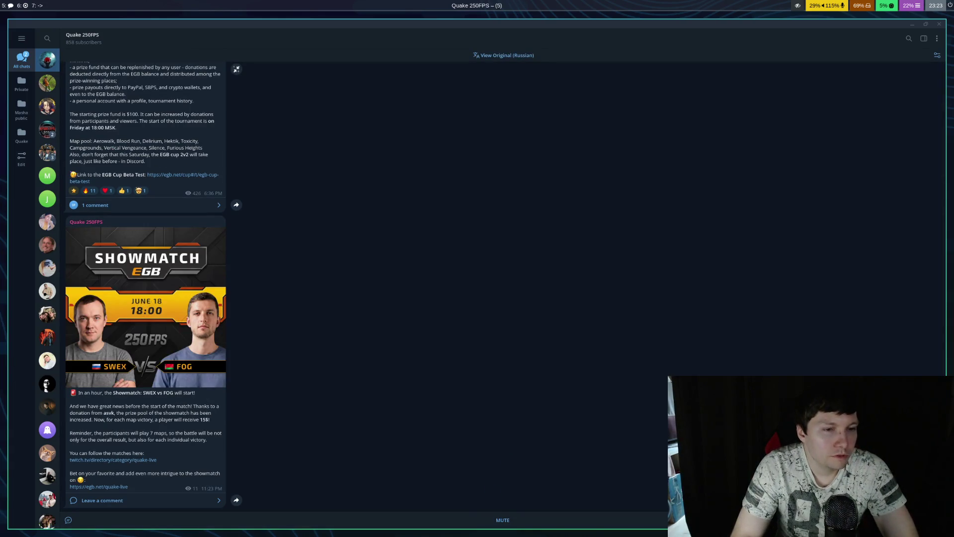
# Return to Firefox's 2D Rotors YouTube tab
pyautogui.press('super+1')
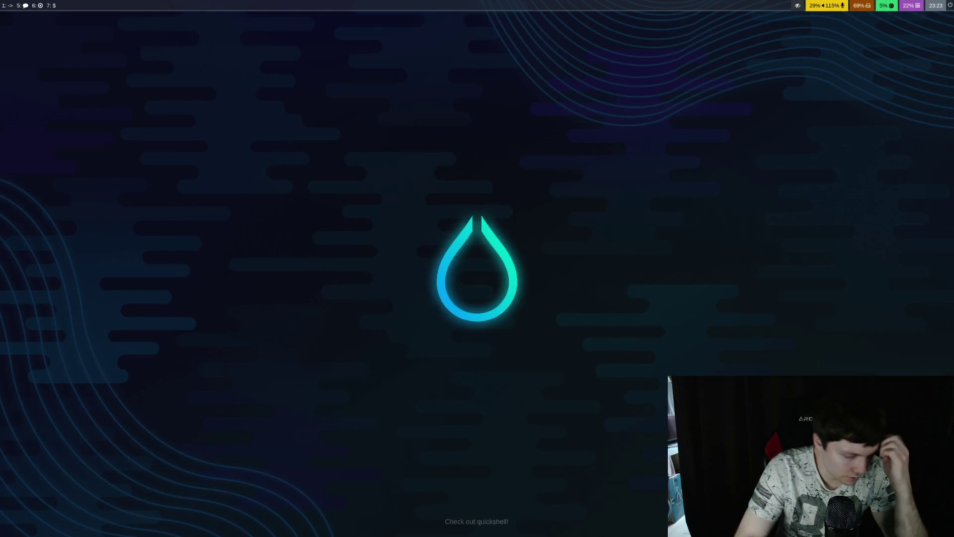
pyautogui.press('super+5')
pyautogui.hotkey('alt', 'Tab')
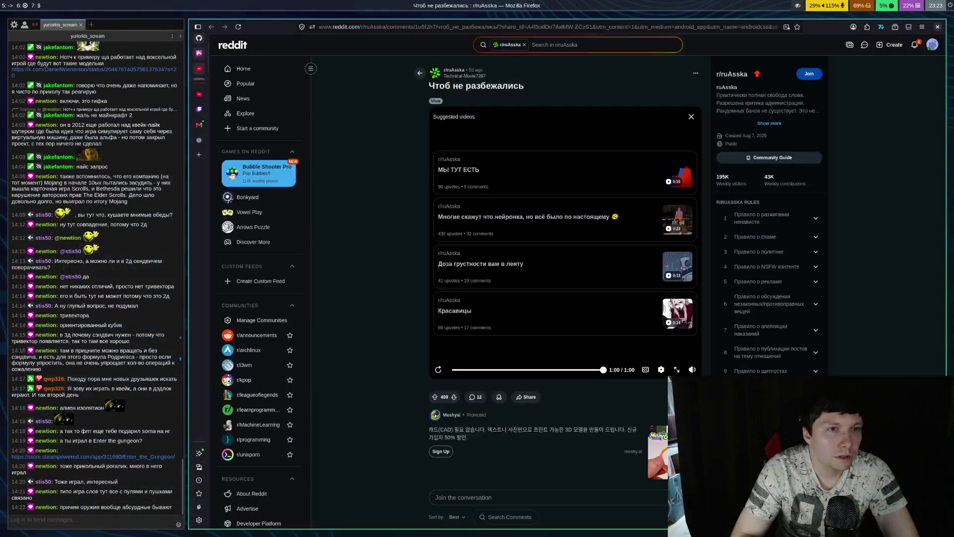
pyautogui.hotkey('ctrl', 'shift', 'Tab')
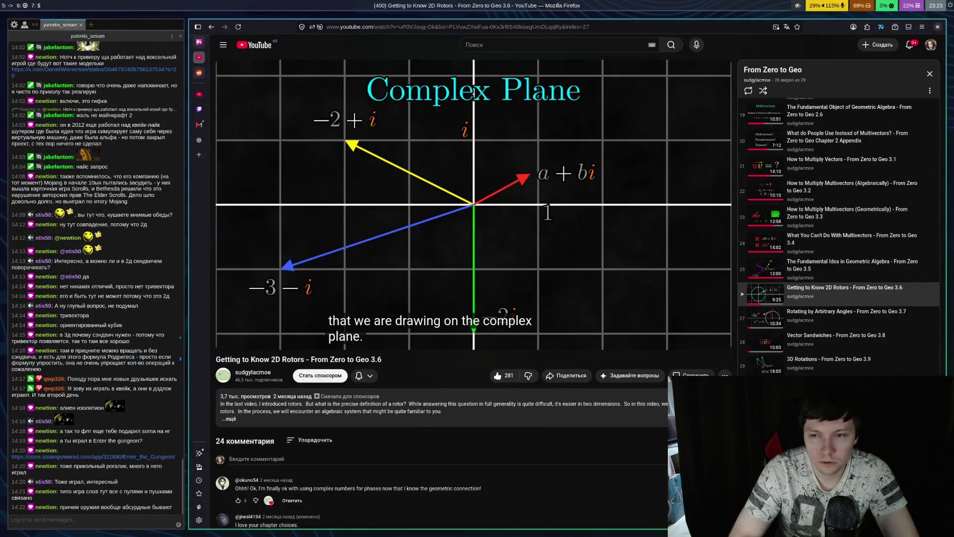
# Play through complex addition and subtraction, pausing at 5:39 on multiplying rotors R1 and R2
pyautogui.press('space')
pyautogui.press('space')
pyautogui.press('space')
pyautogui.press('space')
pyautogui.press('space')
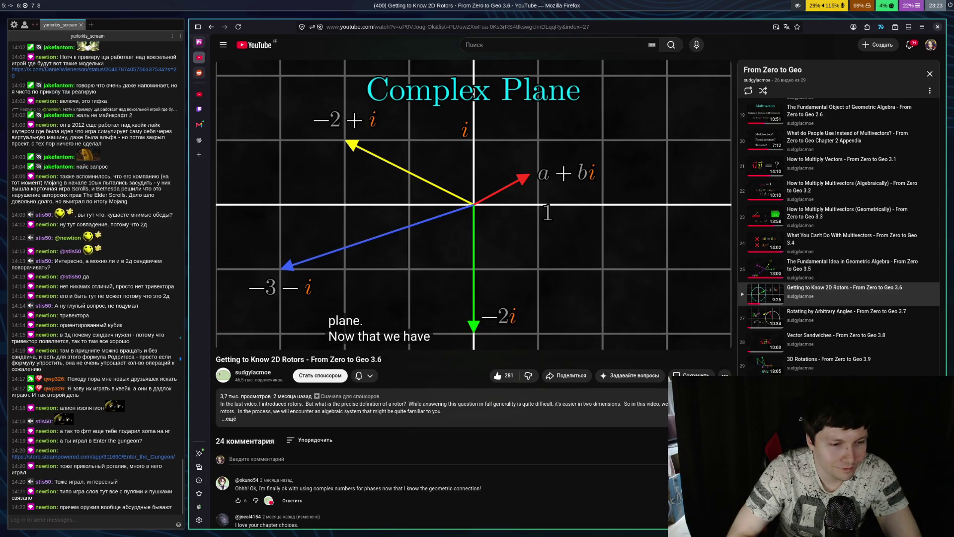
pyautogui.press('space')
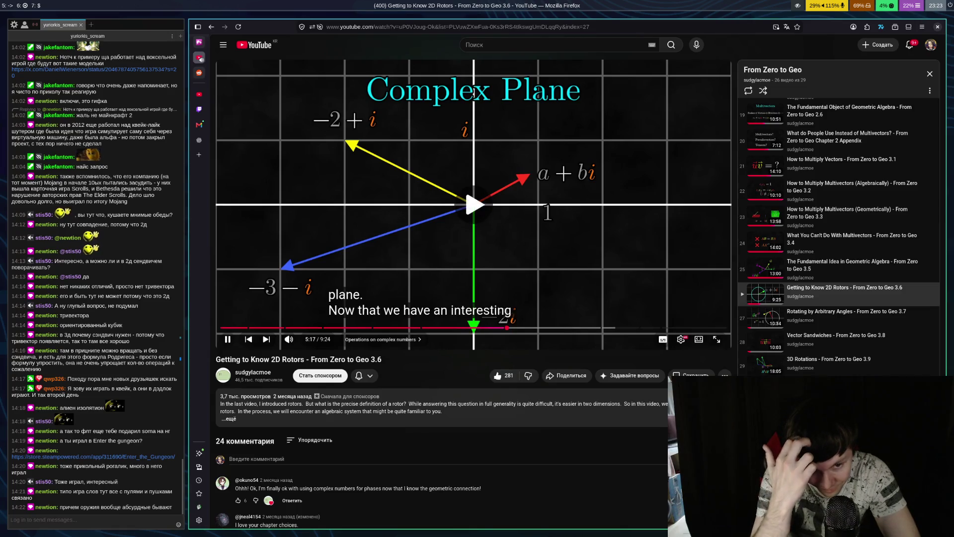
pyautogui.press('space')
pyautogui.press('space')
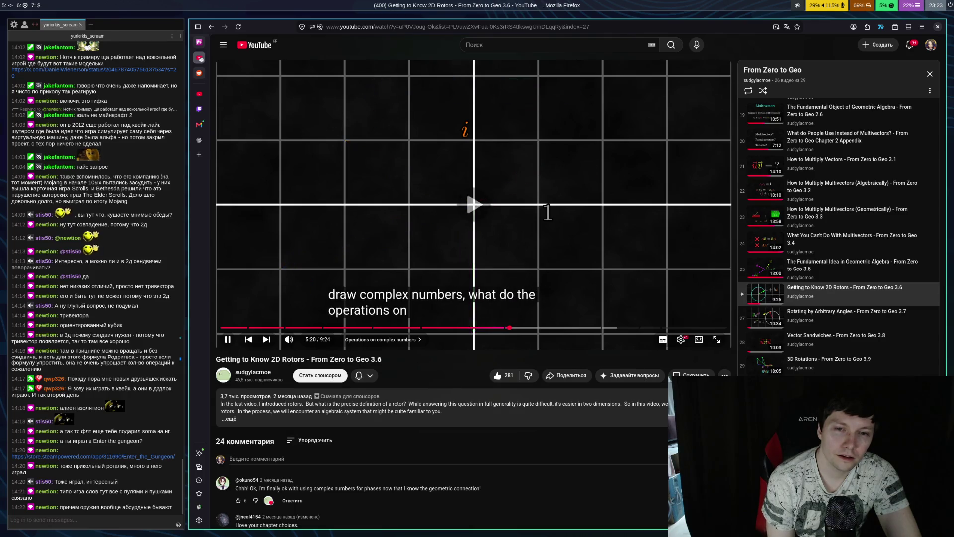
pyautogui.press('space')
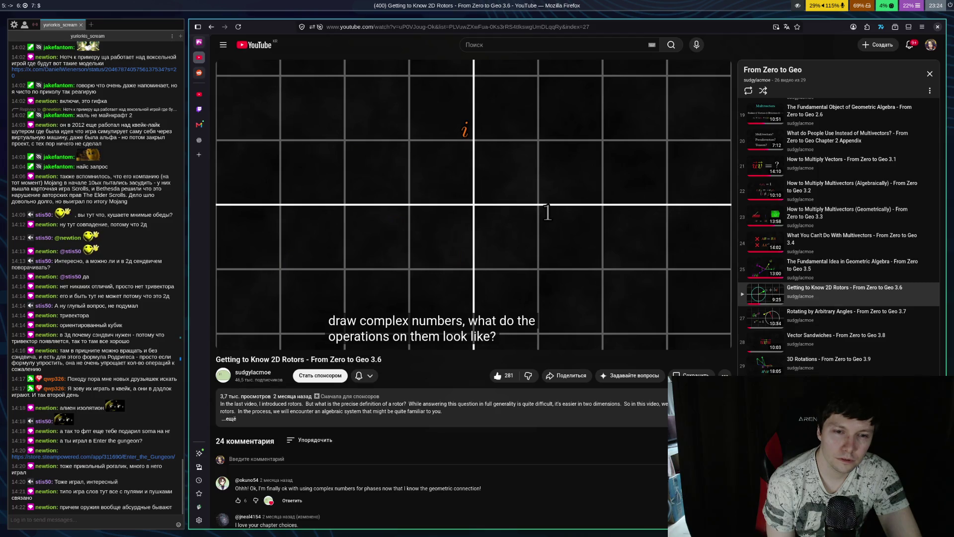
pyautogui.press('space')
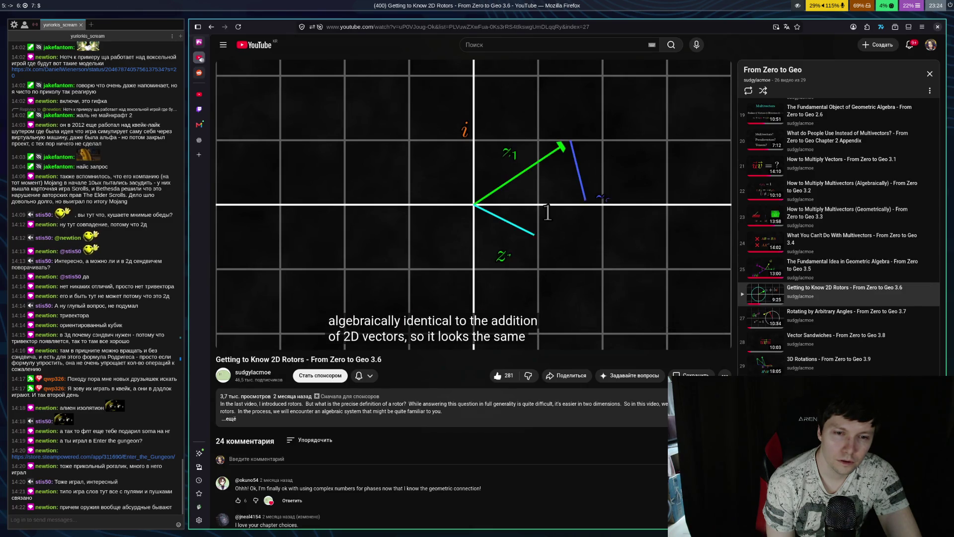
pyautogui.press('space')
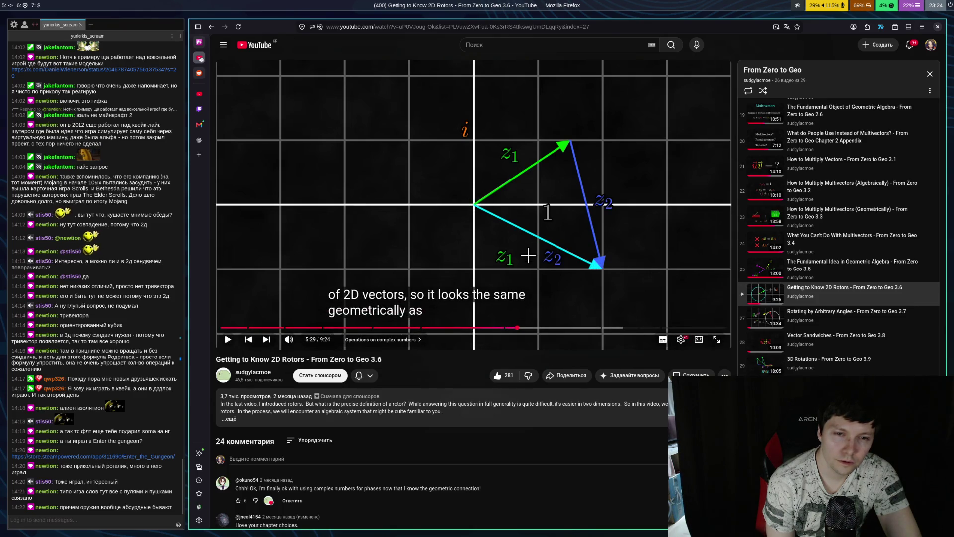
pyautogui.press('space')
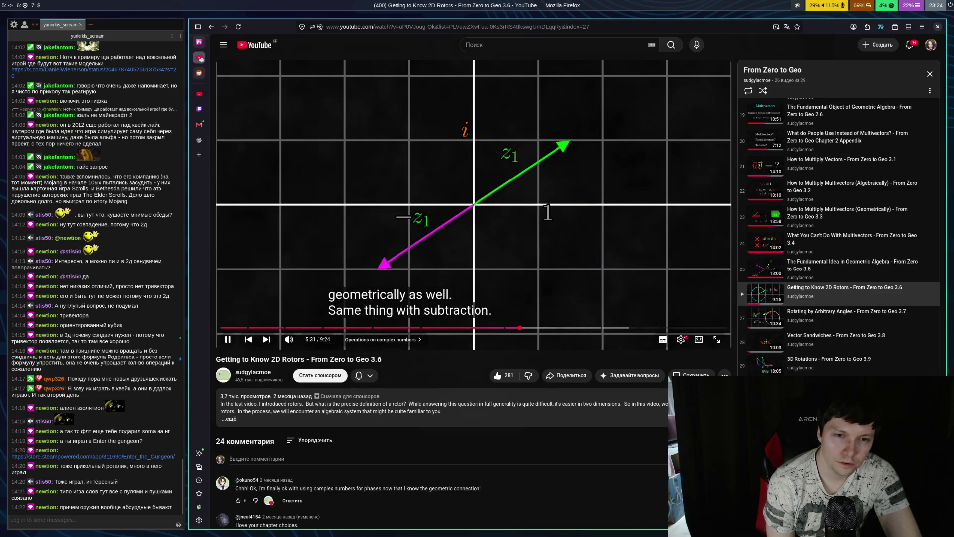
pyautogui.press('space')
pyautogui.press('space')
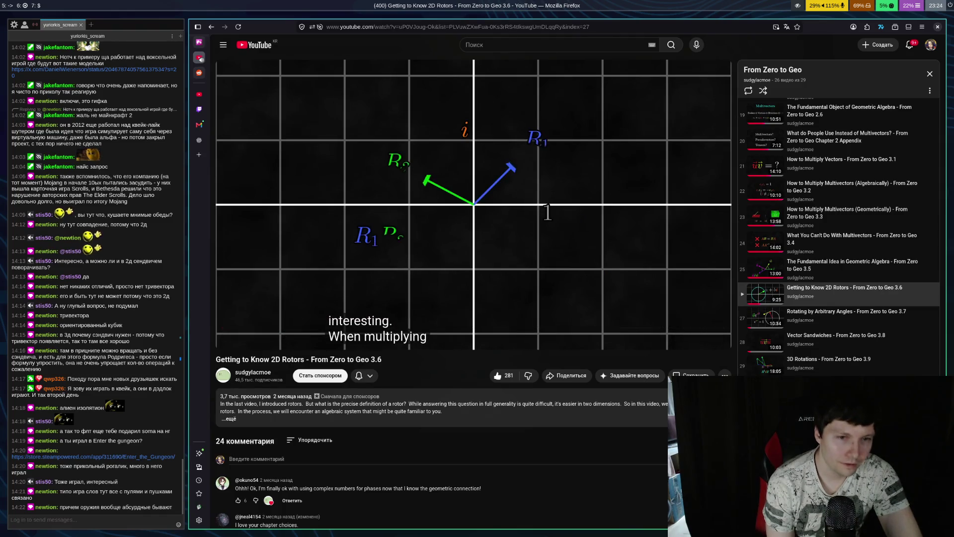
pyautogui.press('space')
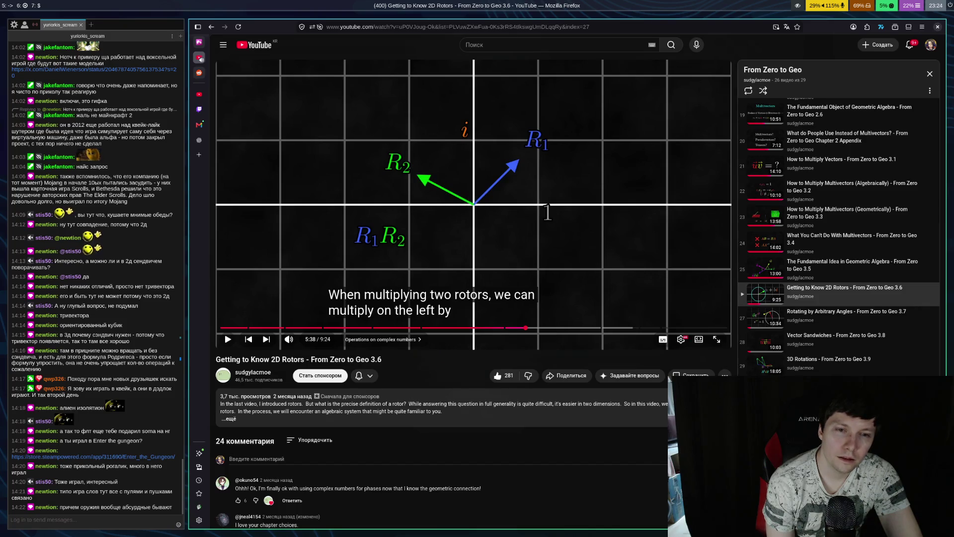
pyautogui.press('space')
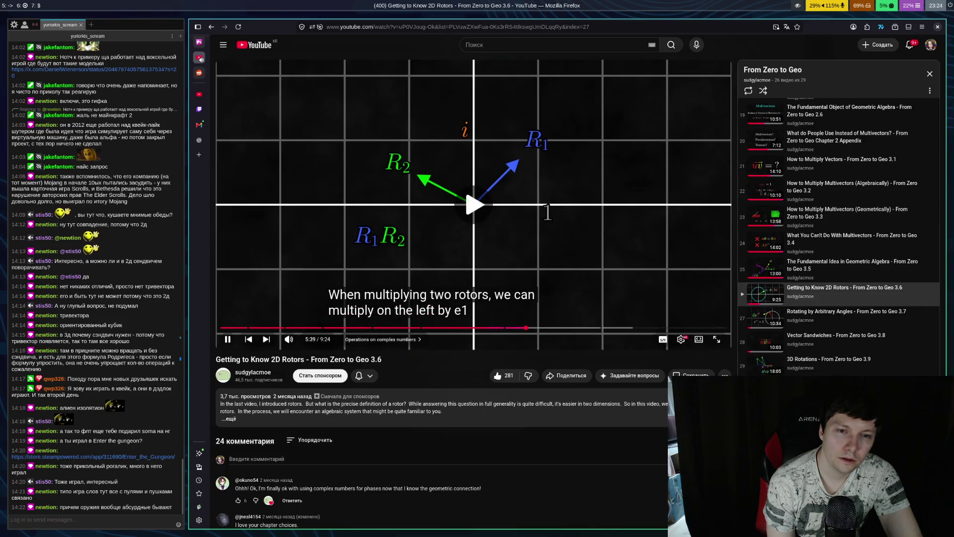
pyautogui.press('space')
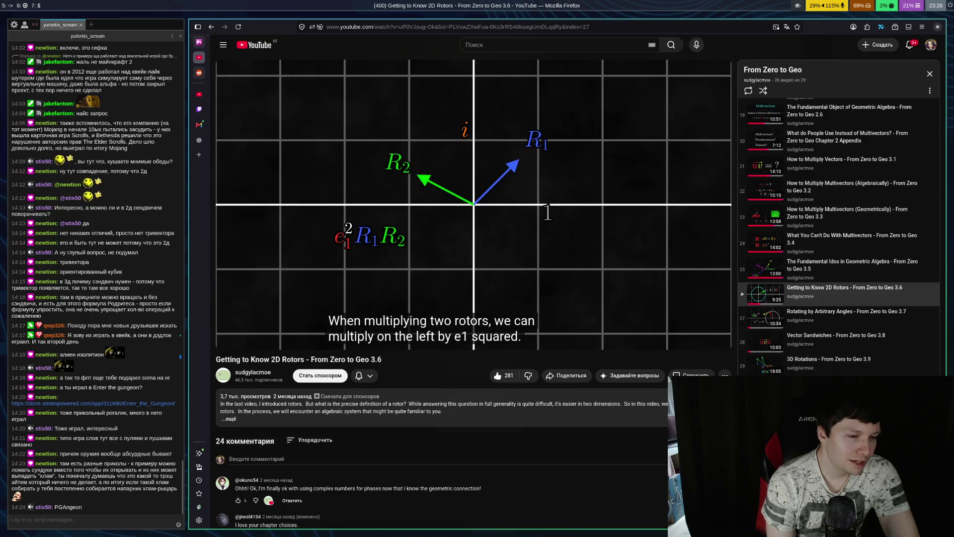
# Play the video to about 5:49, where e1 converts back into a rotor, then switch to empty workspace 1
pyautogui.press('space')
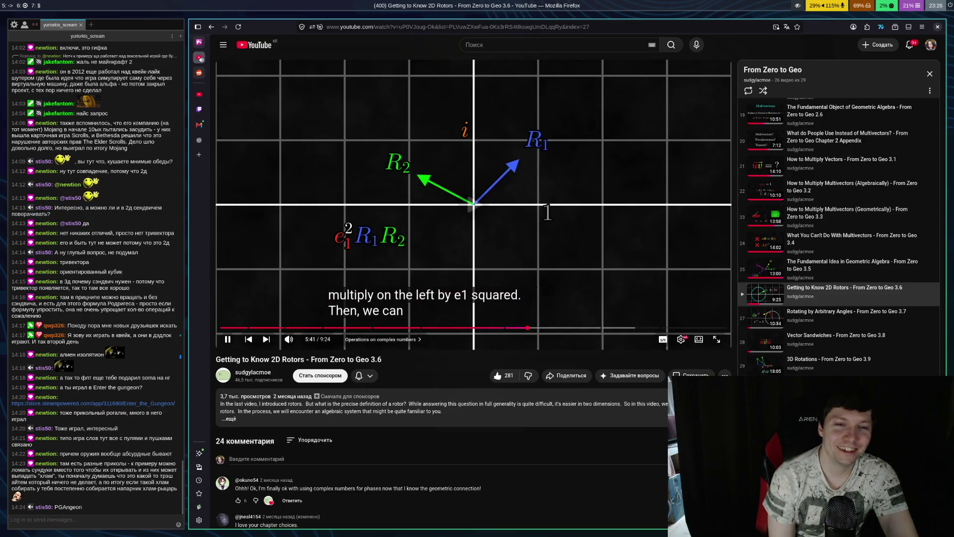
pyautogui.press('space')
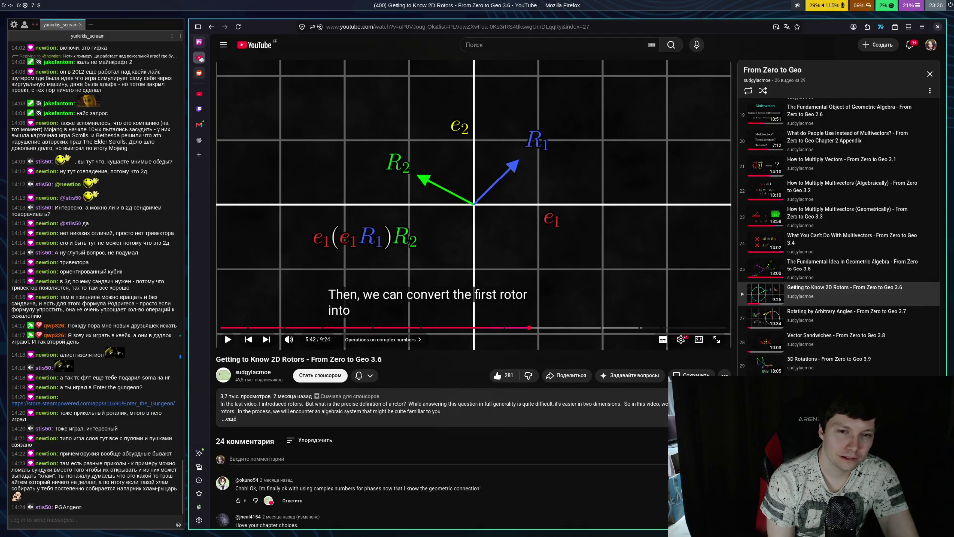
pyautogui.press('space')
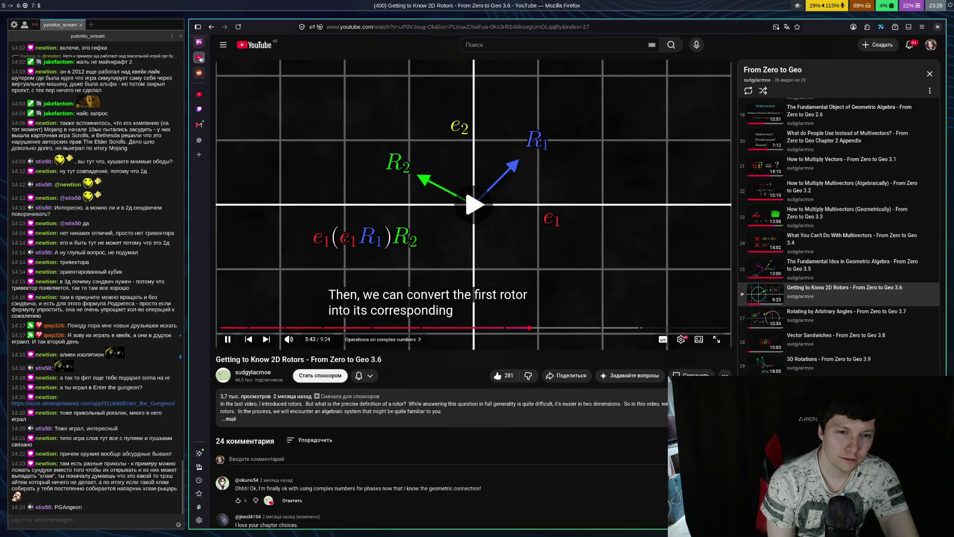
pyautogui.press('space')
pyautogui.press('space')
pyautogui.press('space')
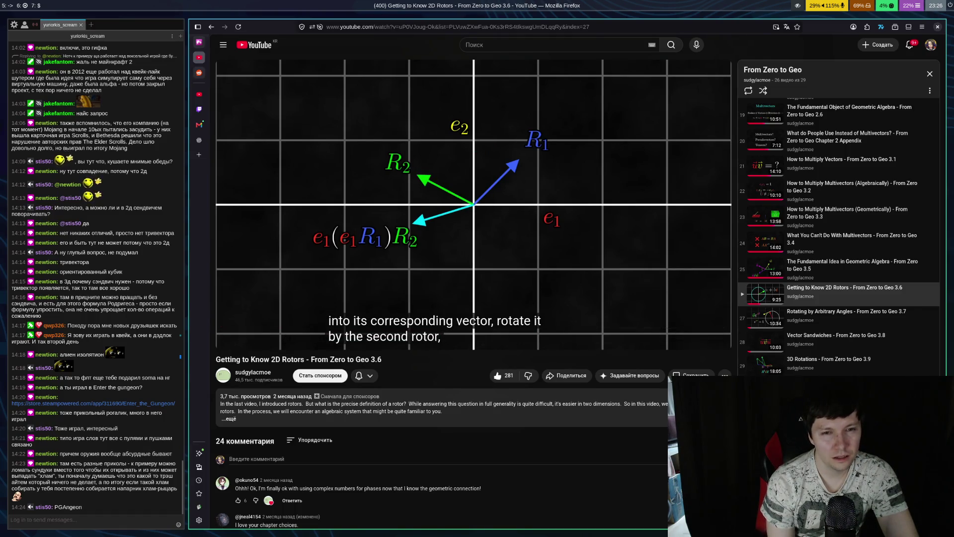
pyautogui.press('space')
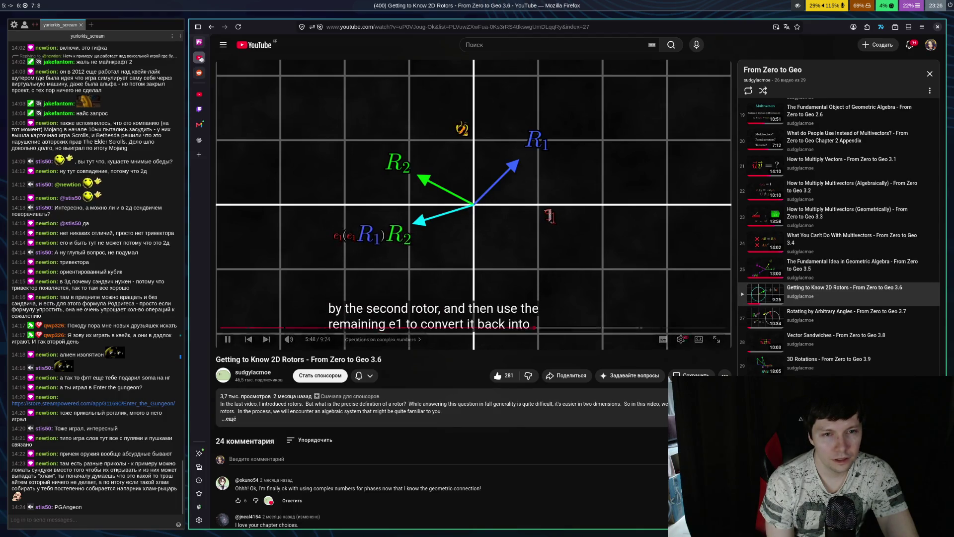
pyautogui.press('space')
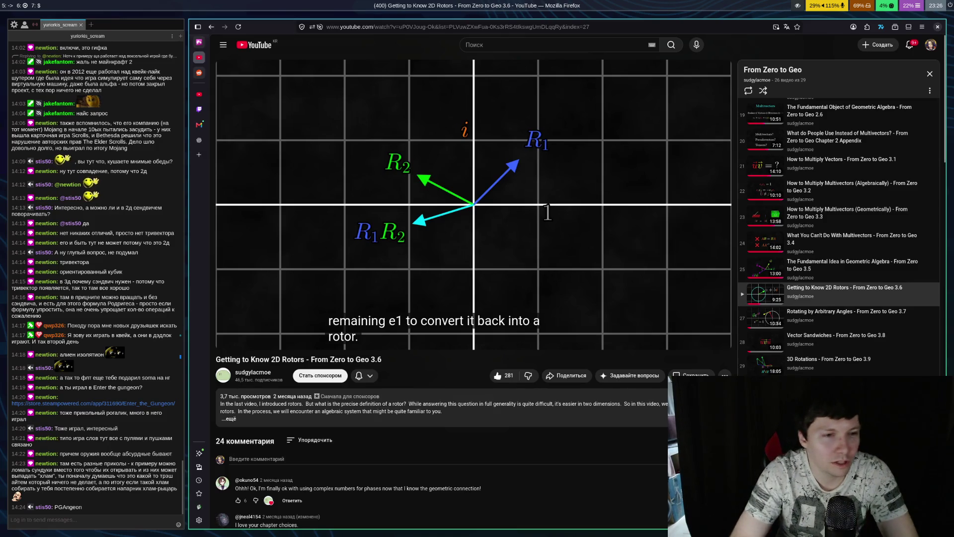
pyautogui.press('super+1')
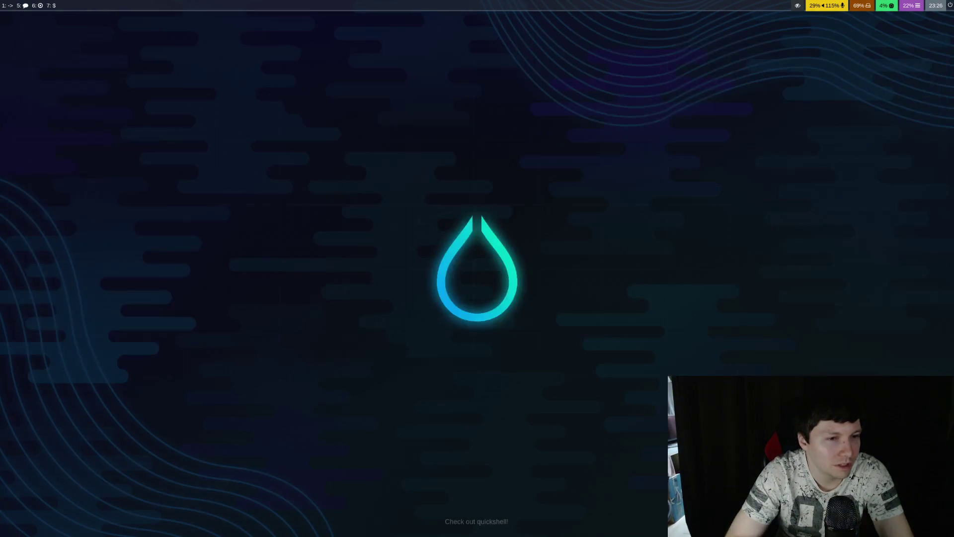
# Launch Emacs from dmenu and open practice.org from the recent files list
pyautogui.press('super+d')
pyautogui.write('emacs')
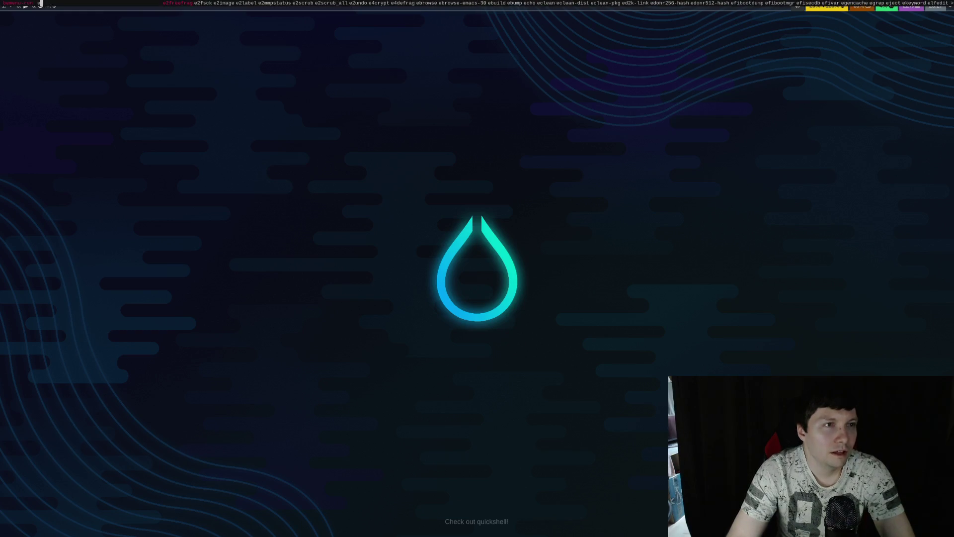
pyautogui.press('Return')
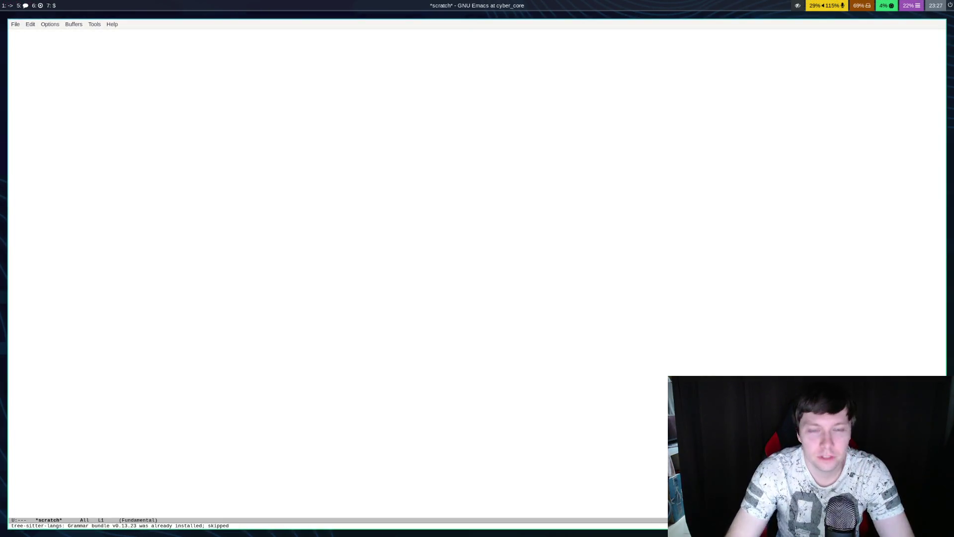
pyautogui.press('y')
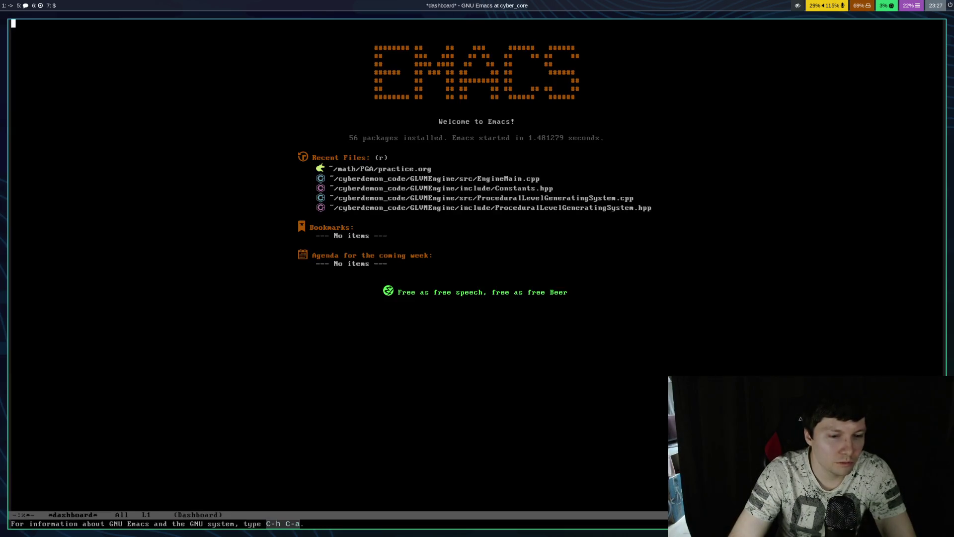
pyautogui.press('r')
pyautogui.press('Down')
pyautogui.press('Down')
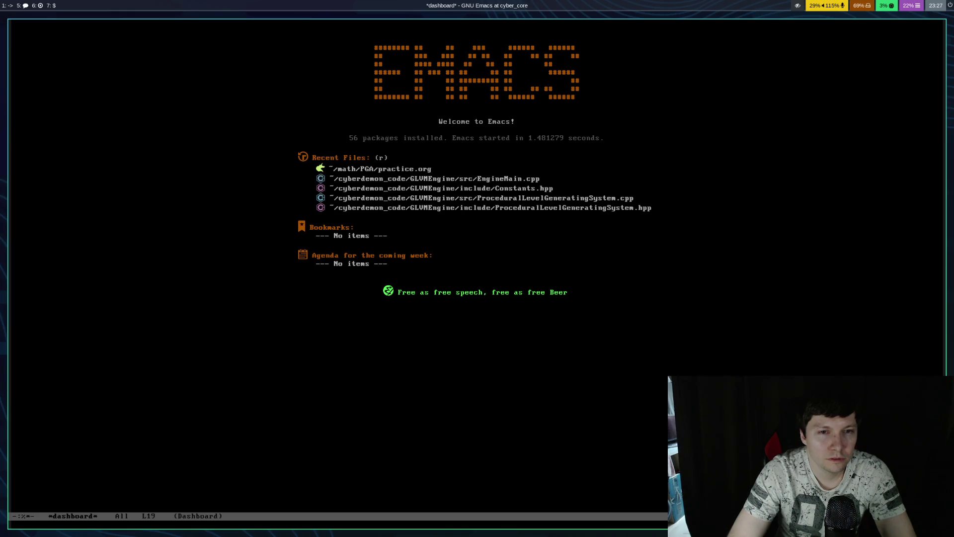
pyautogui.press('Return')
# Move Emacs to workspace 5, tiled beside the chat and the rotors video
pyautogui.press('super+shift+5')
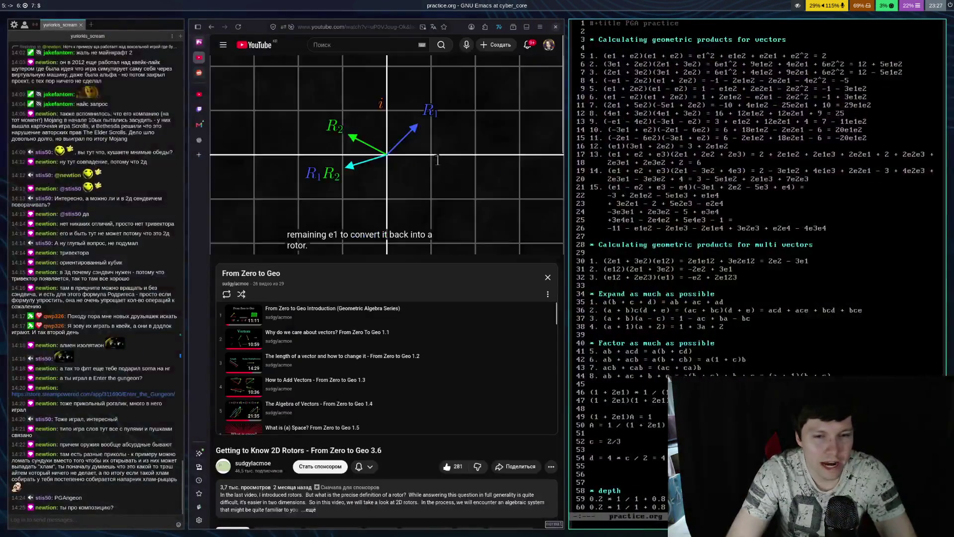
pyautogui.press('super+shift+space')
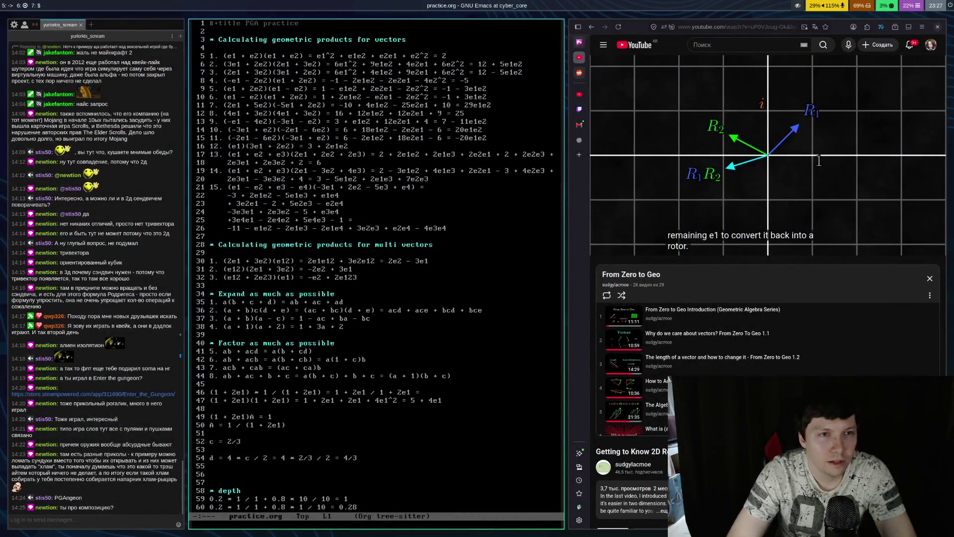
pyautogui.press('Down')
pyautogui.press('Down')
pyautogui.press('Down')
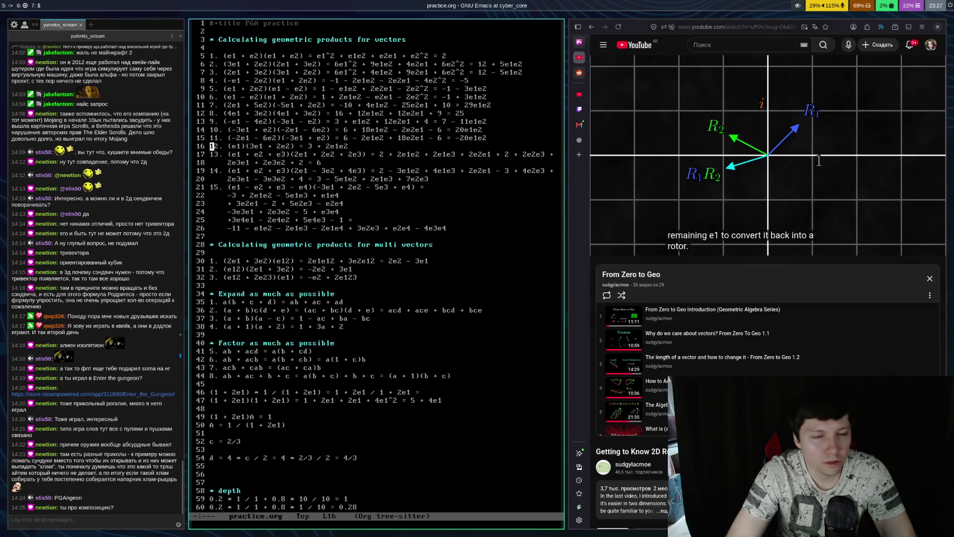
# Append the heading '* From Zero to Geo 3.6' at the end of practice.org and save
pyautogui.hotkey('alt', 'shift', '.')
pyautogui.press('Return')
pyautogui.write('* w')
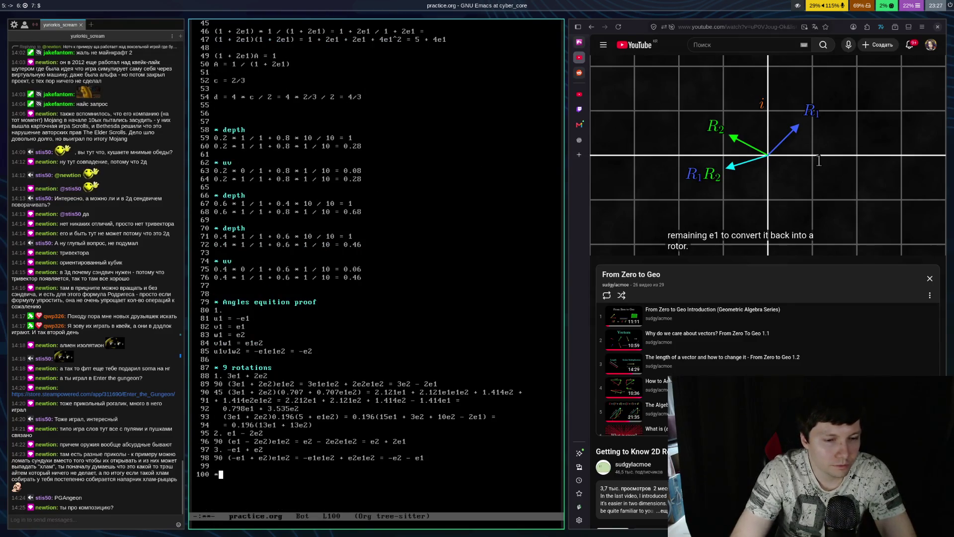
pyautogui.press('BackSpace')
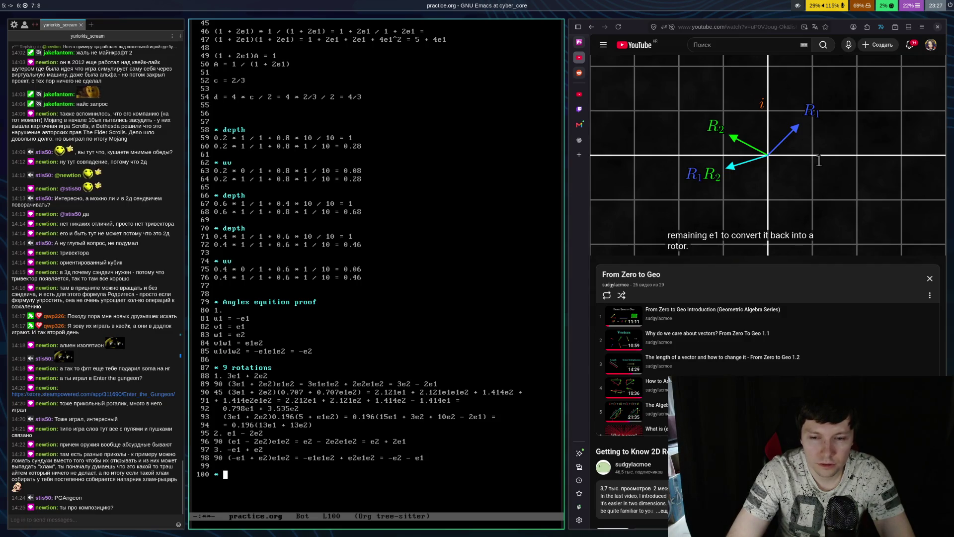
pyautogui.write('From Ze')
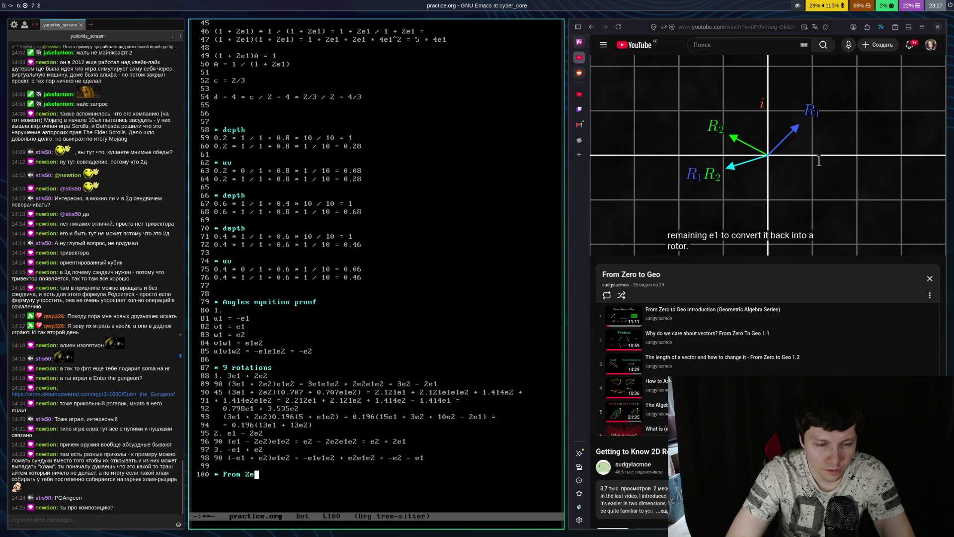
pyautogui.write('ro to Geo 3.6')
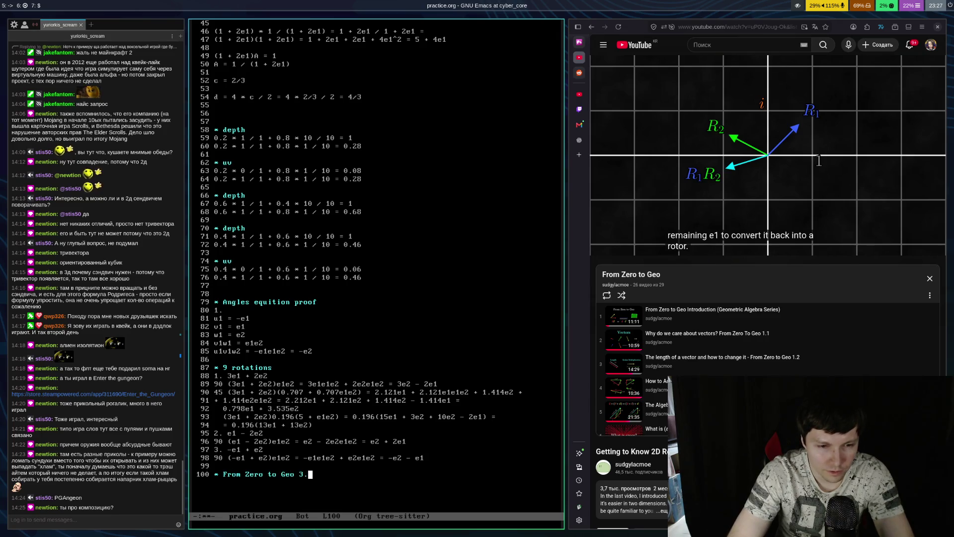
pyautogui.press('Return')
pyautogui.hotkey('ctrl', 'x')
pyautogui.hotkey('ctrl', 's')
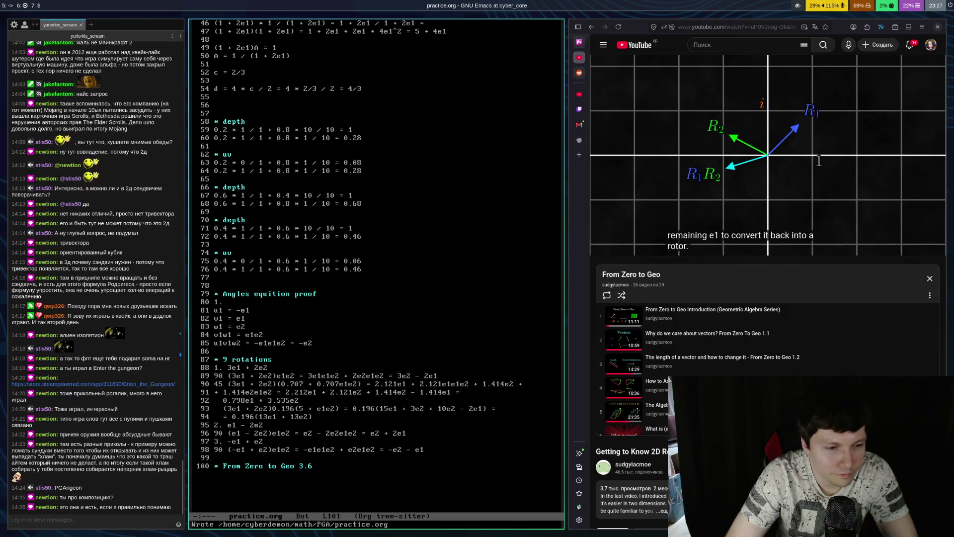
pyautogui.press('space')
pyautogui.press('BackSpace')
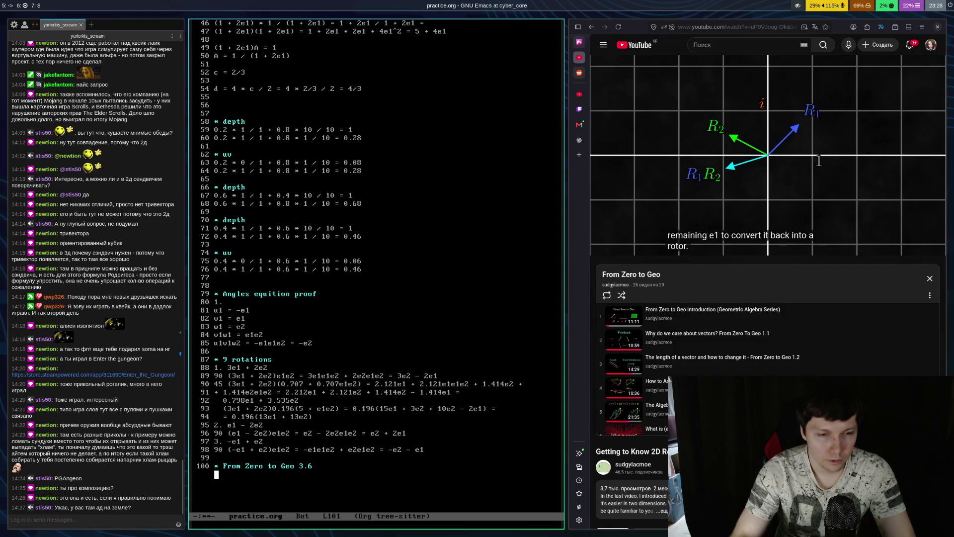
pyautogui.write('(')
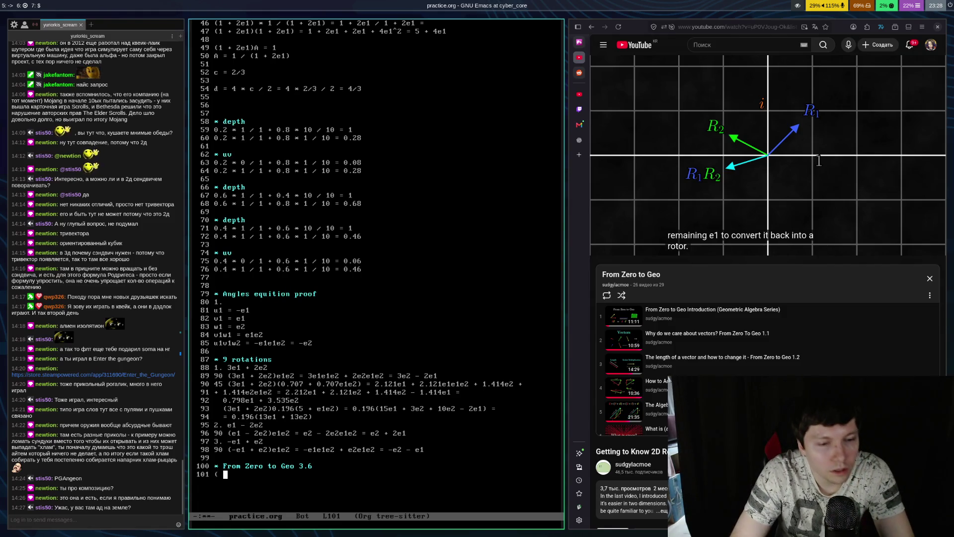
pyautogui.write('2 +')
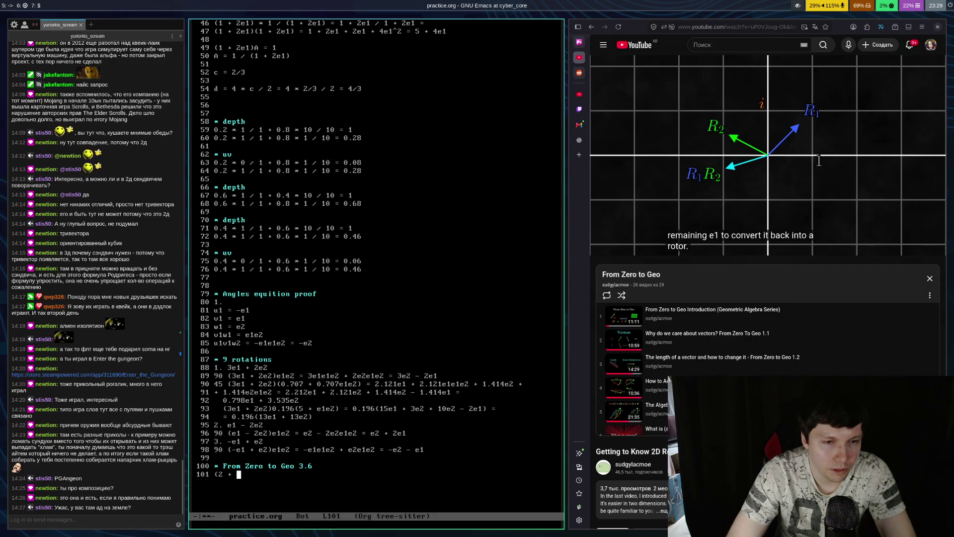
# Write the product (2 + 3e1e2) (4 + 2e1e2) = on line 101 and save practice.org
pyautogui.write('3e')
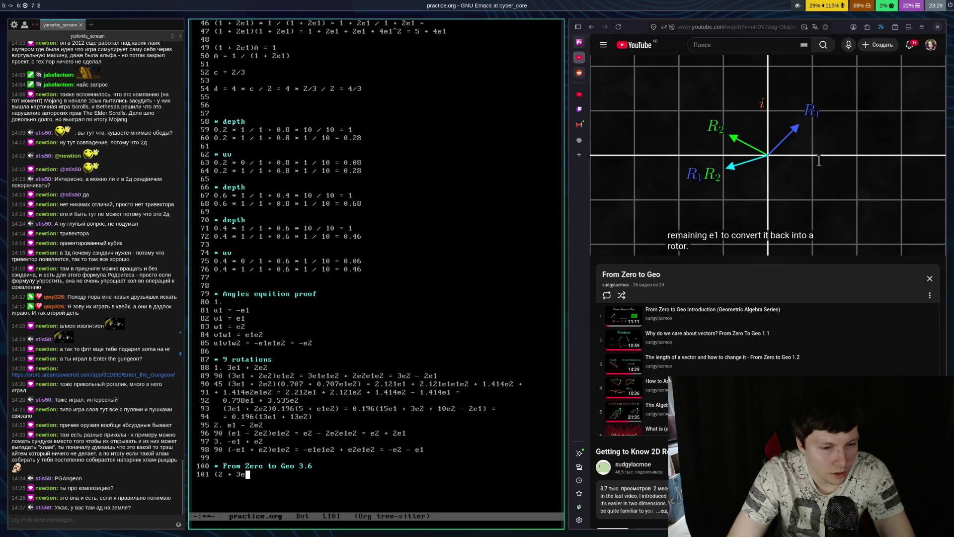
pyautogui.write('1e2) (')
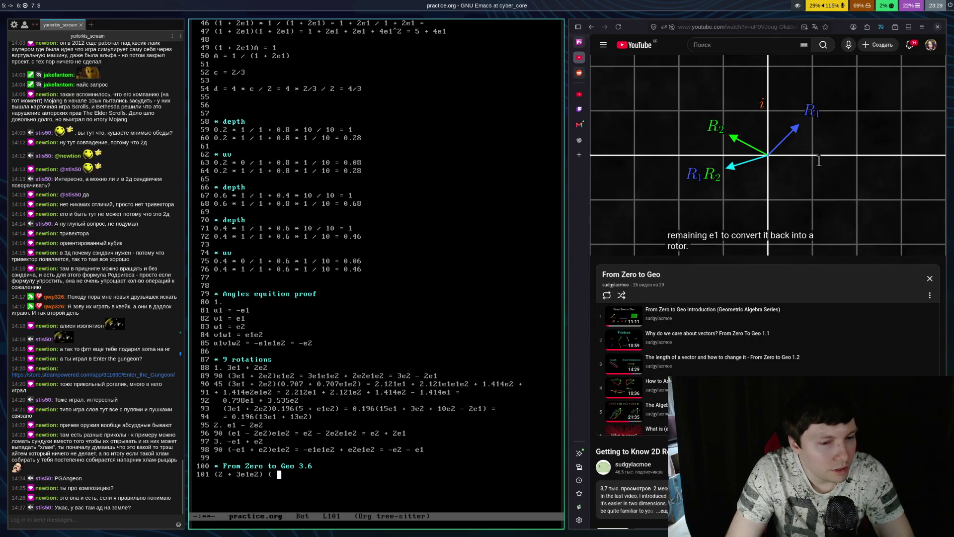
pyautogui.write('4')
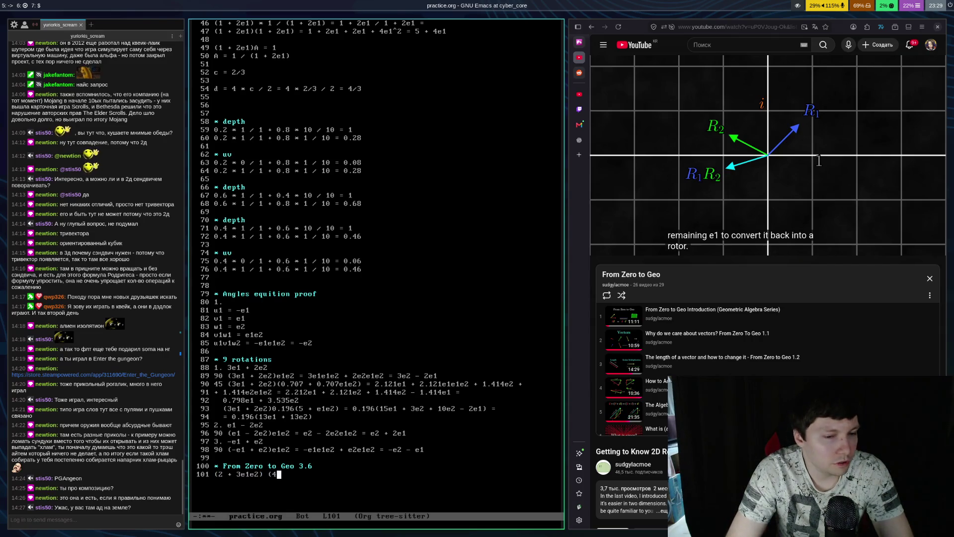
pyautogui.write(' + 2e1e2)')
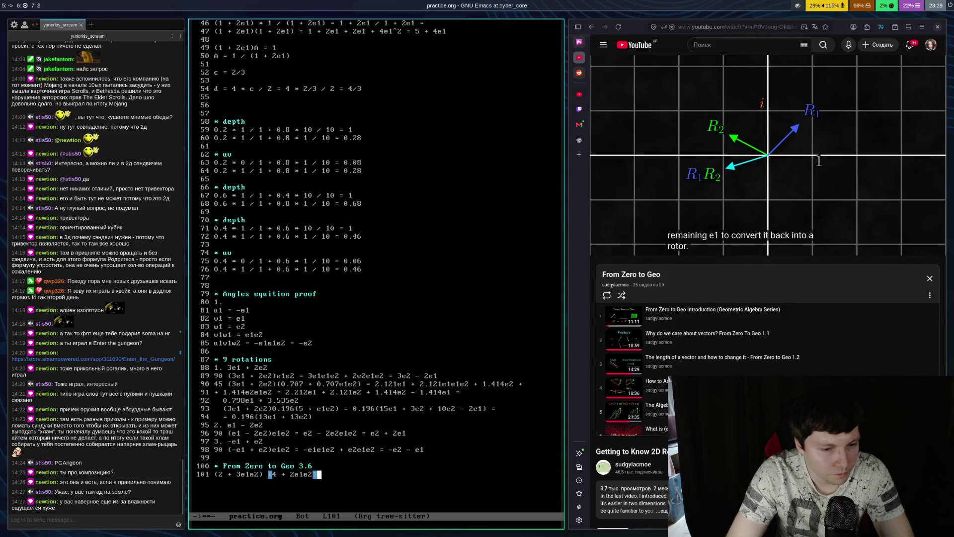
pyautogui.write(' =')
pyautogui.hotkey('ctrl', 'x')
pyautogui.hotkey('ctrl', 's')
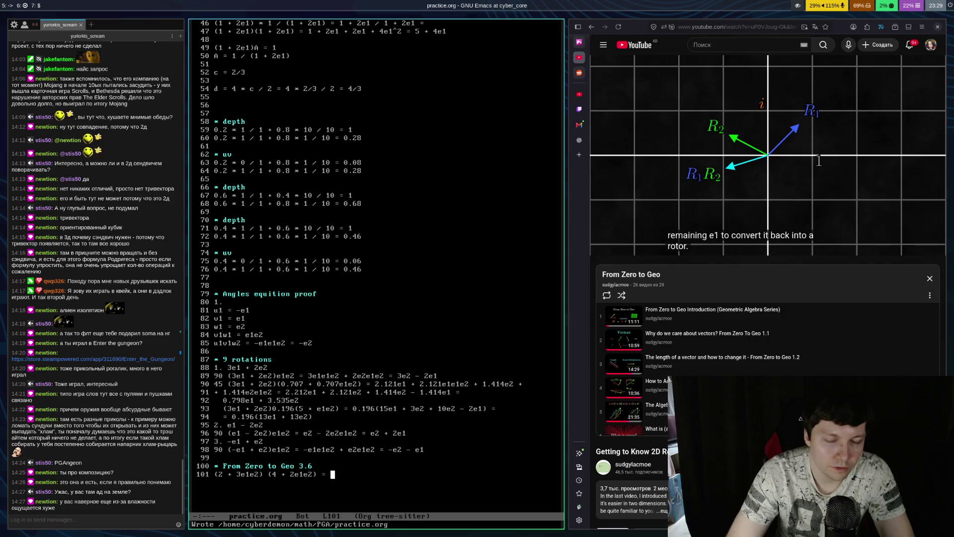
# Expand it as 8 + 4 e1e2 + 12e1e2 + 6e1e2e1e2 and begin line 102 with = 8 +
pyautogui.write('8')
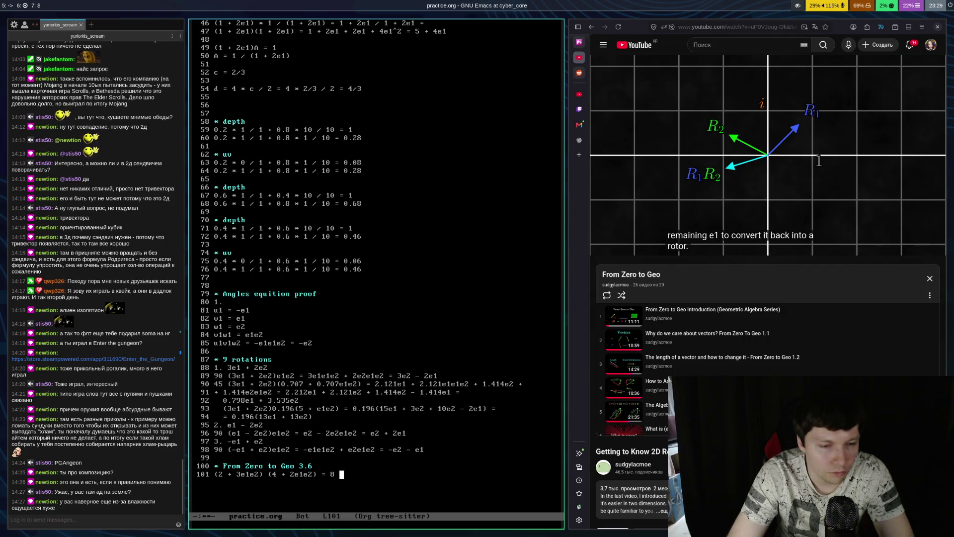
pyautogui.write('+ 4 e1e2 + 13')
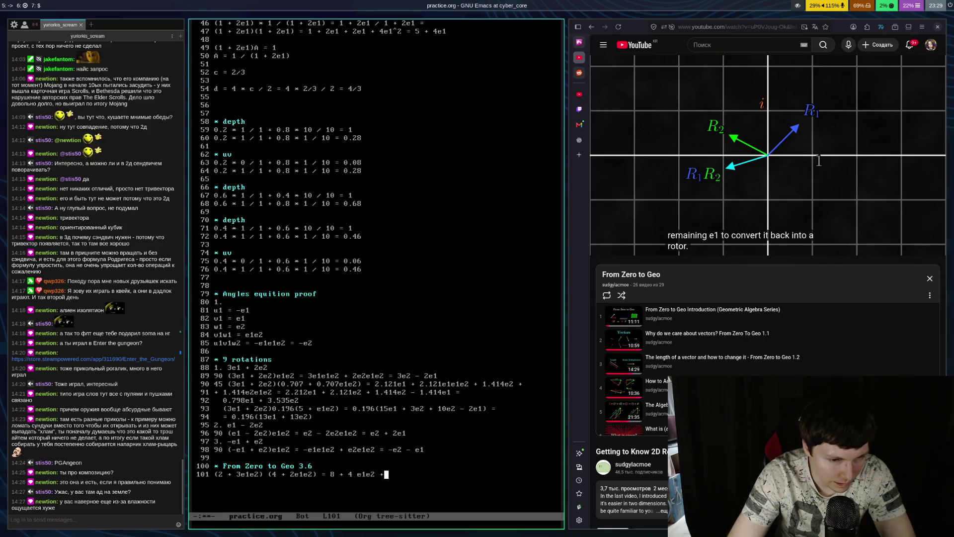
pyautogui.write('e1e2')
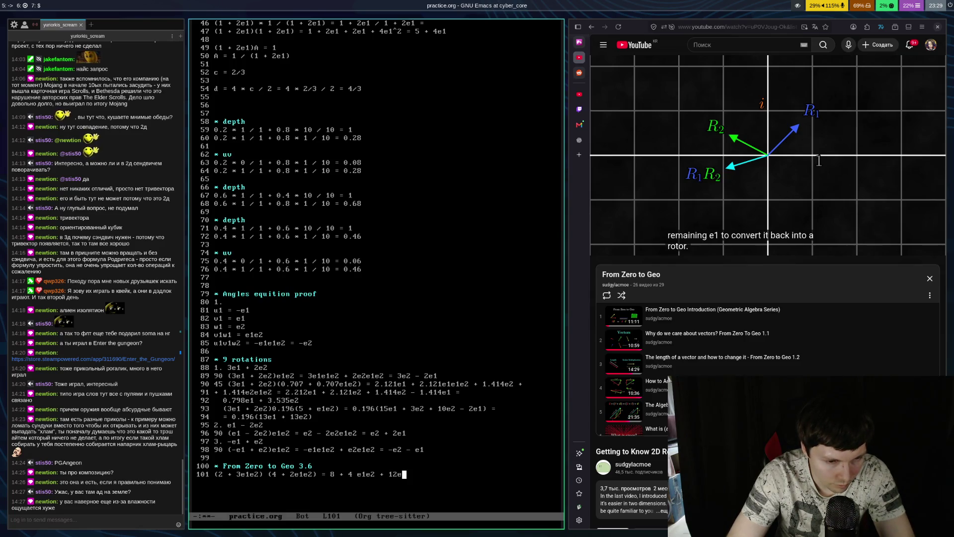
pyautogui.write('+ ')
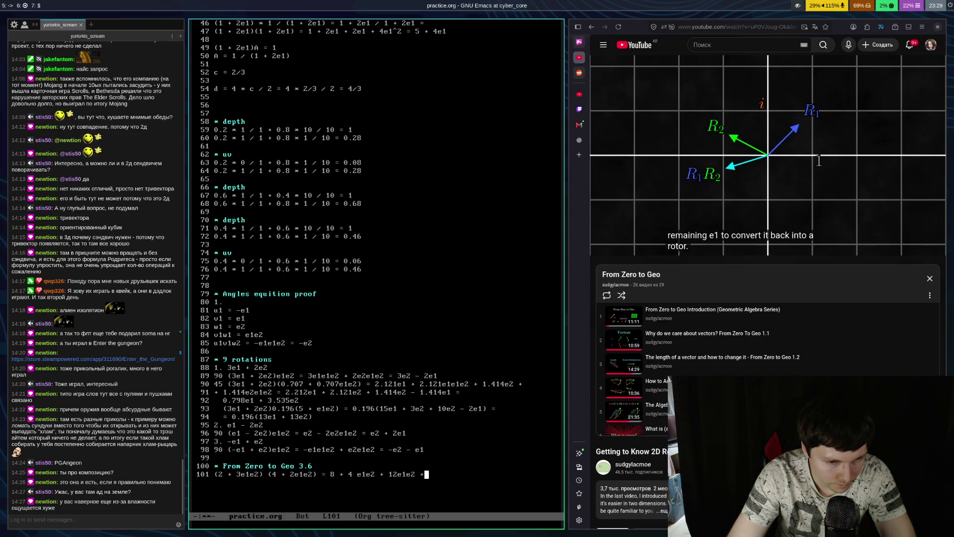
pyautogui.write('6')
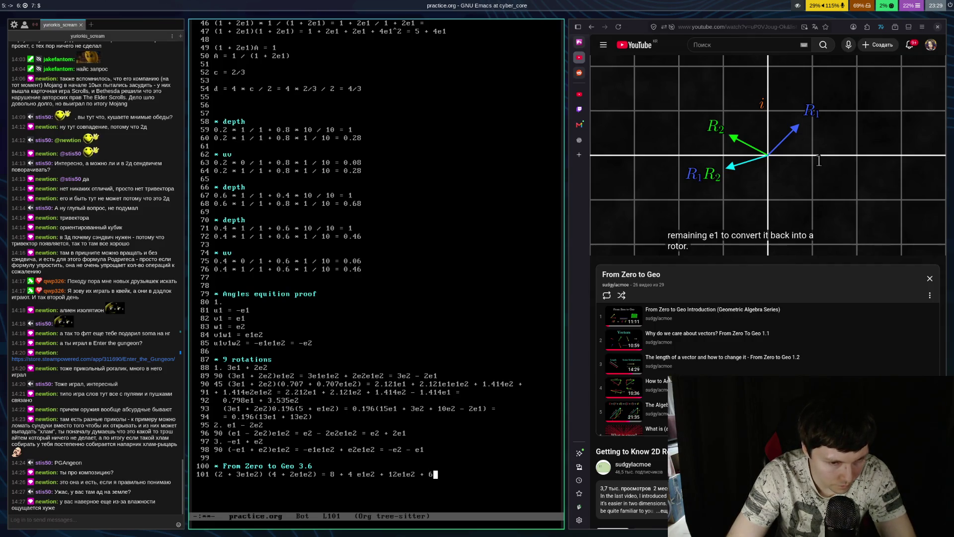
pyautogui.write('e1e')
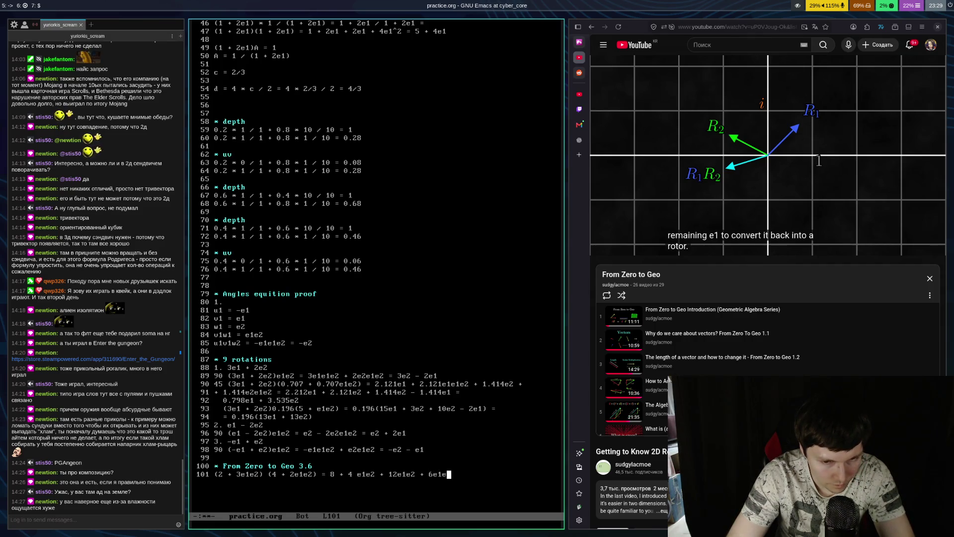
pyautogui.write('2e1e2 =')
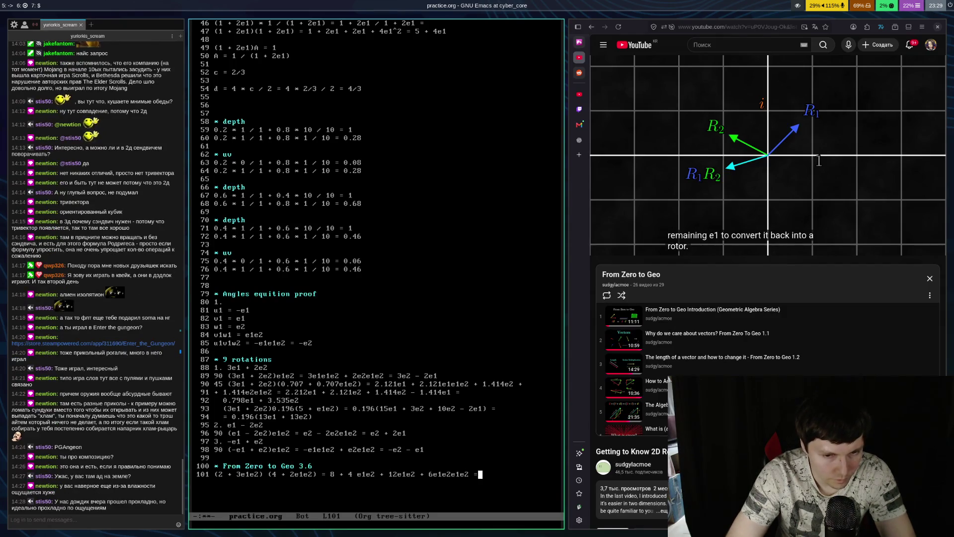
pyautogui.press('Return')
pyautogui.write('= ')
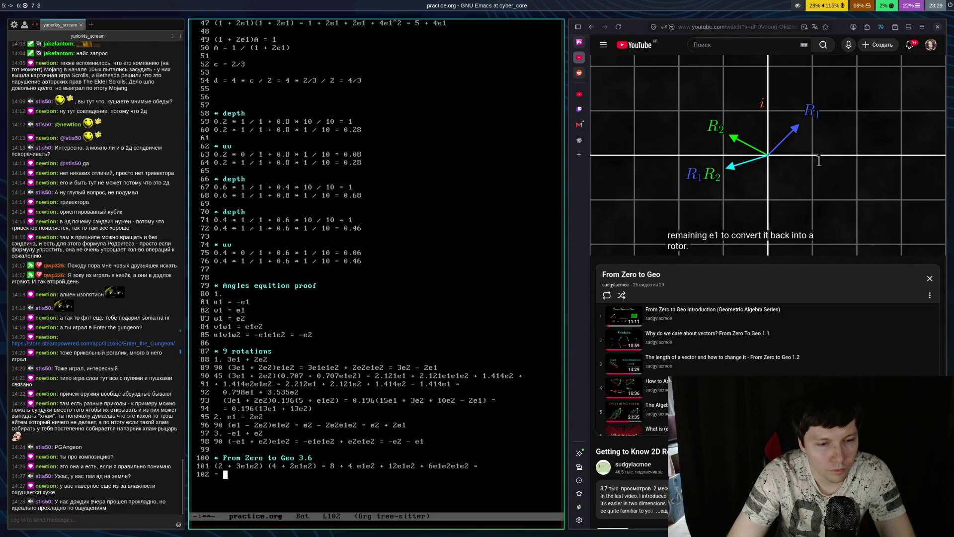
pyautogui.write('8 +')
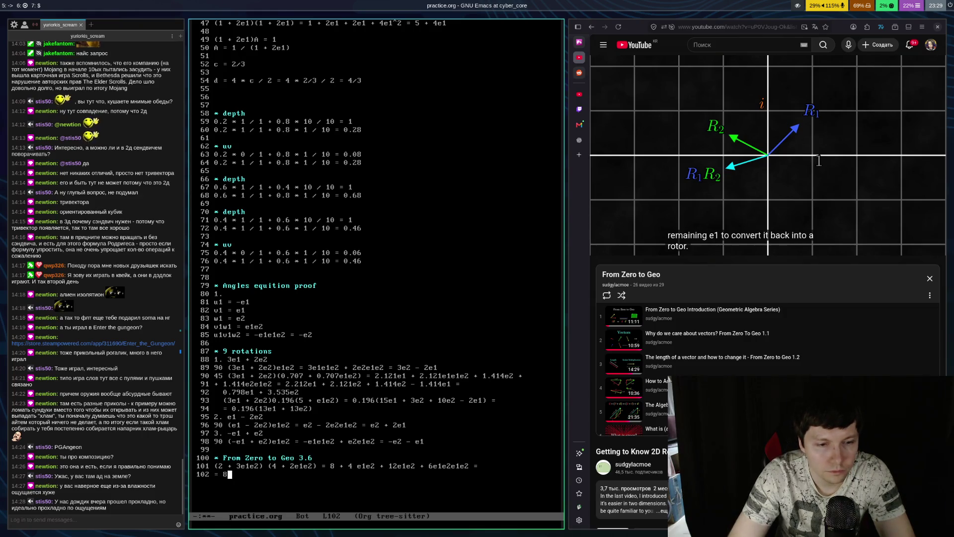
# Remove the space between 4 and e1e2 in line 101's expansion
pyautogui.press('Up')
pyautogui.hotkey('alt', 'f')
pyautogui.hotkey('alt', 'f')
pyautogui.hotkey('alt', 'f')
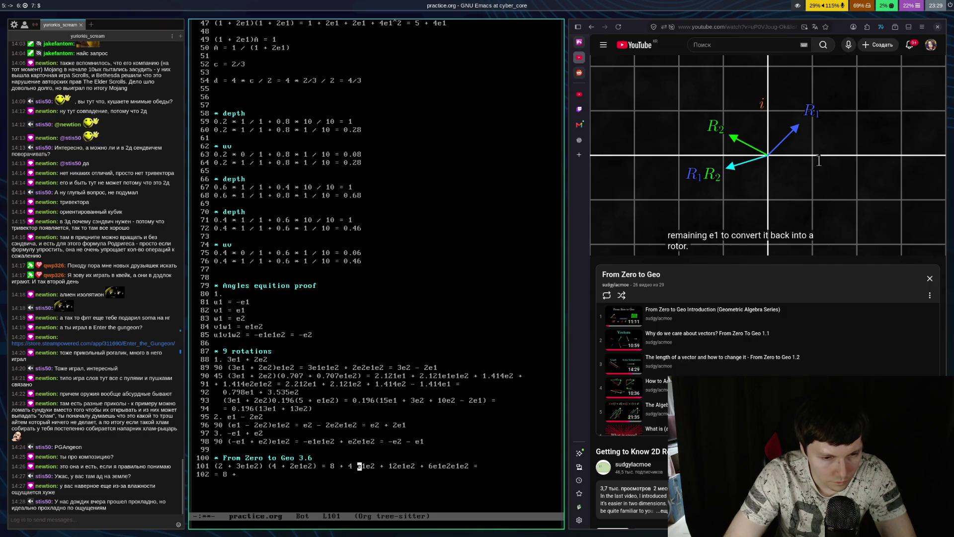
pyautogui.press('BackSpace')
# Make line 102 read = 2 + 16e1e2 and start a blank line 103
pyautogui.press('Down')
pyautogui.press('End')
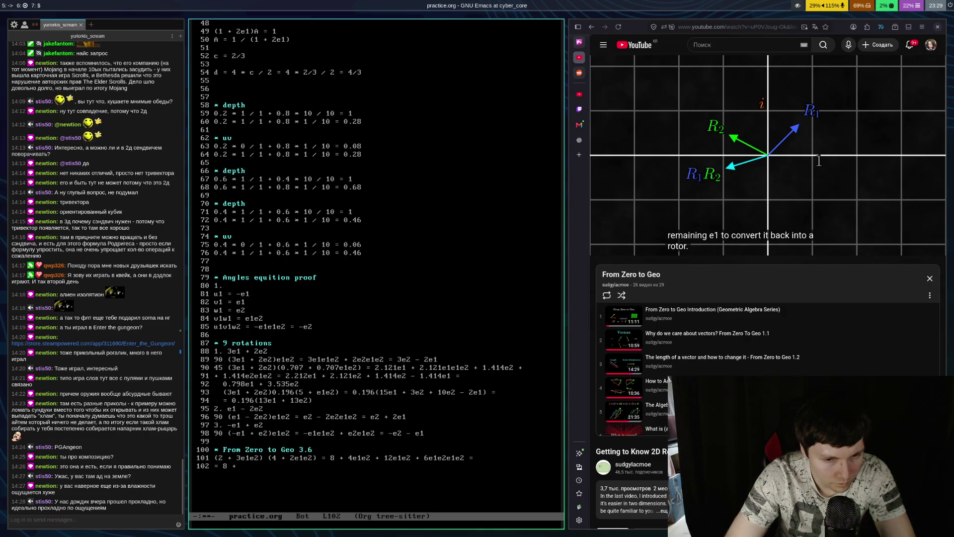
pyautogui.write('16e1e2 +')
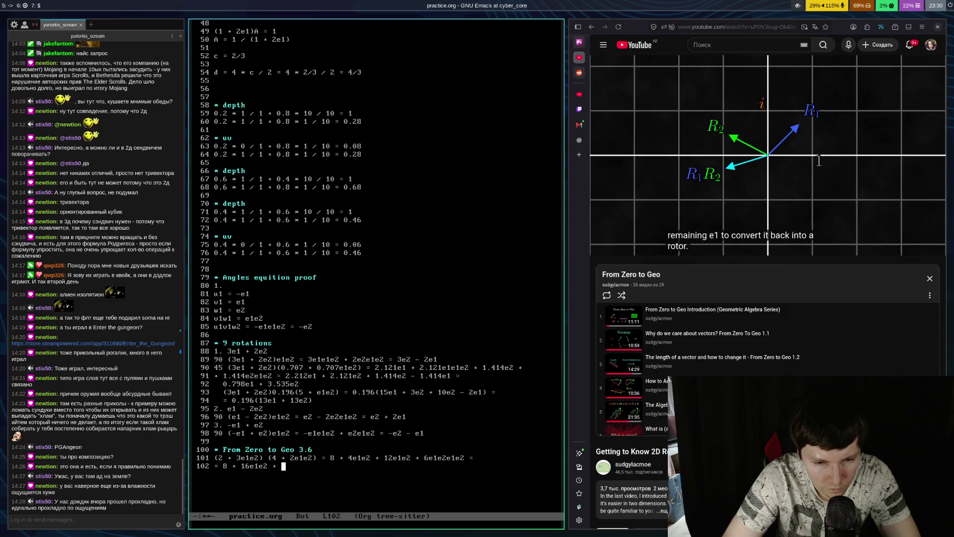
pyautogui.press('BackSpace')
pyautogui.press('BackSpace')
pyautogui.write('- 6 =')
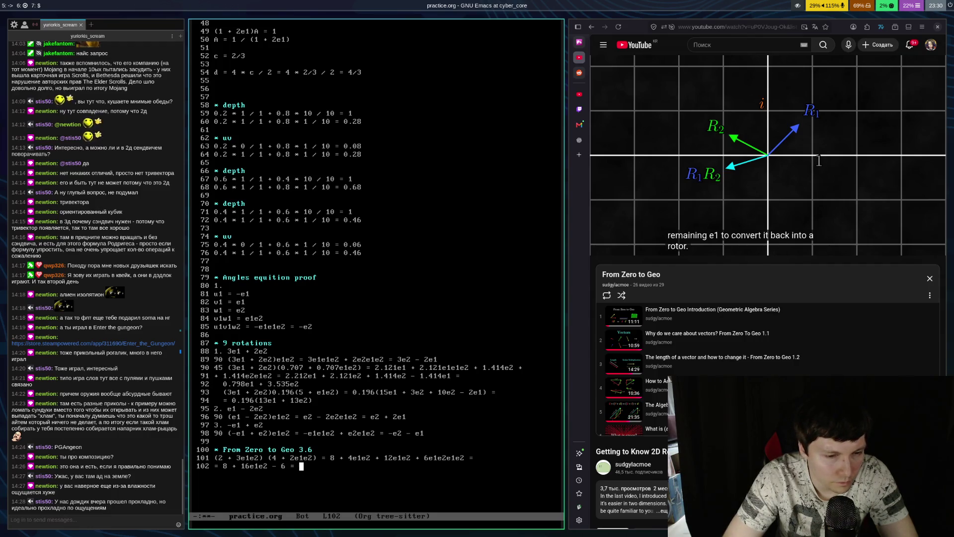
pyautogui.press('BackSpace')
pyautogui.press('BackSpace')
pyautogui.press('BackSpace')
pyautogui.press('BackSpace')
pyautogui.press('Left')
pyautogui.press('Left')
pyautogui.press('Left')
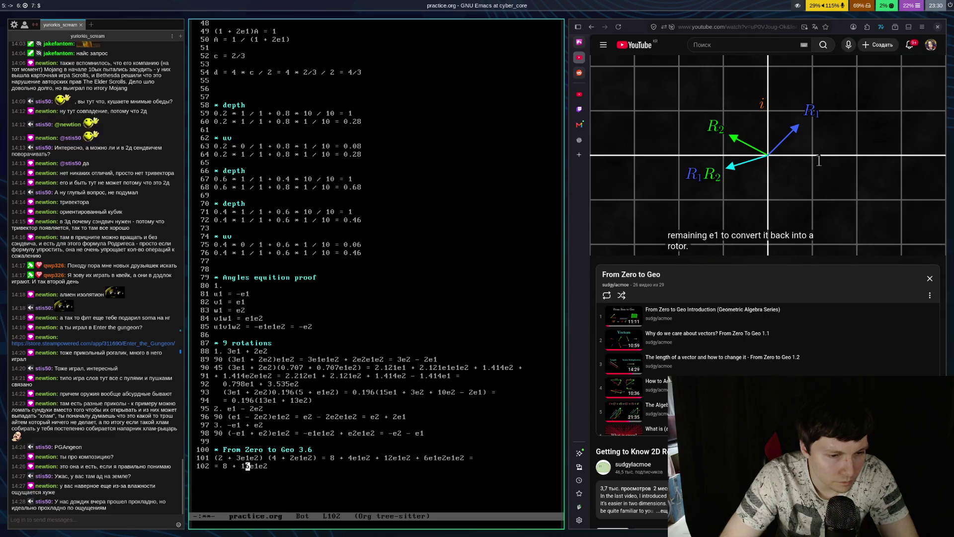
pyautogui.press('Left')
pyautogui.press('End')
pyautogui.press('Return')
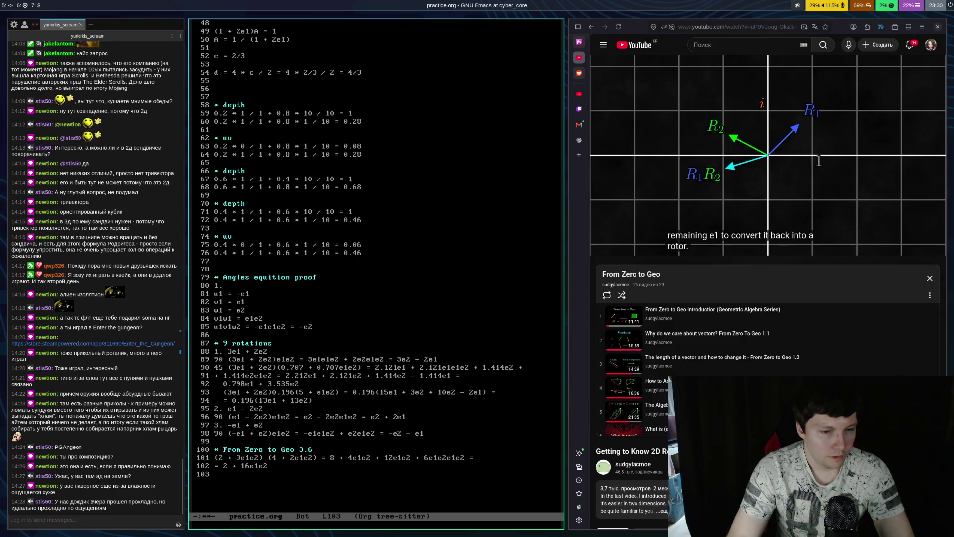
# Copy the product (2 + 3e1e2) (4 + 2e1e2) from line 101 onto line 103
pyautogui.press('Up')
pyautogui.press('Up')
pyautogui.hotkey('ctrl', 'space')
pyautogui.hotkey('ctrl', 'alt', 'f')
pyautogui.hotkey('ctrl', 'alt', 'f')
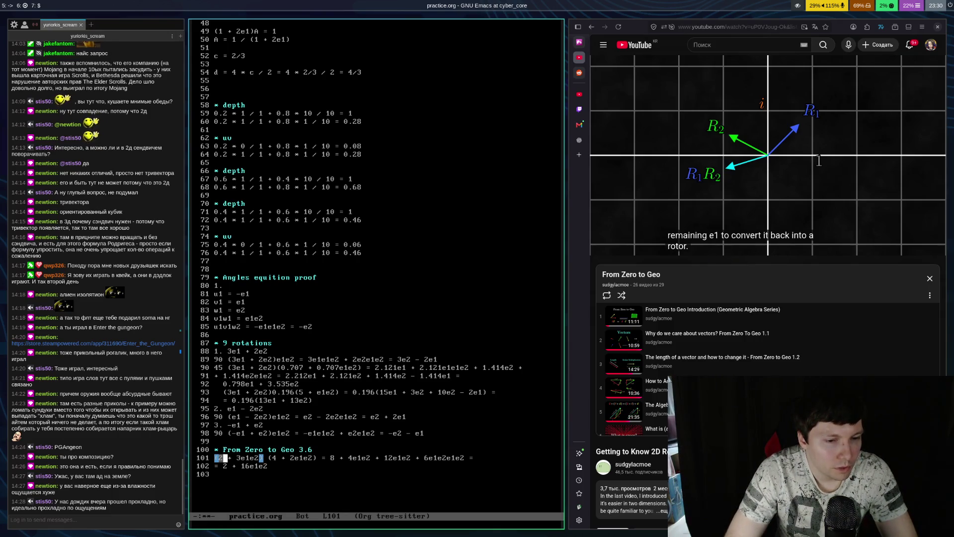
pyautogui.hotkey('alt', 'w')
pyautogui.press('Down')
pyautogui.press('Down')
pyautogui.hotkey('ctrl', 'y')
# Prefix it with e1e1, rewrite as = e1(2e1 + 3e2)(4 + 2e1e2) =, and begin line 104
pyautogui.hotkey('ctrl', 'a')
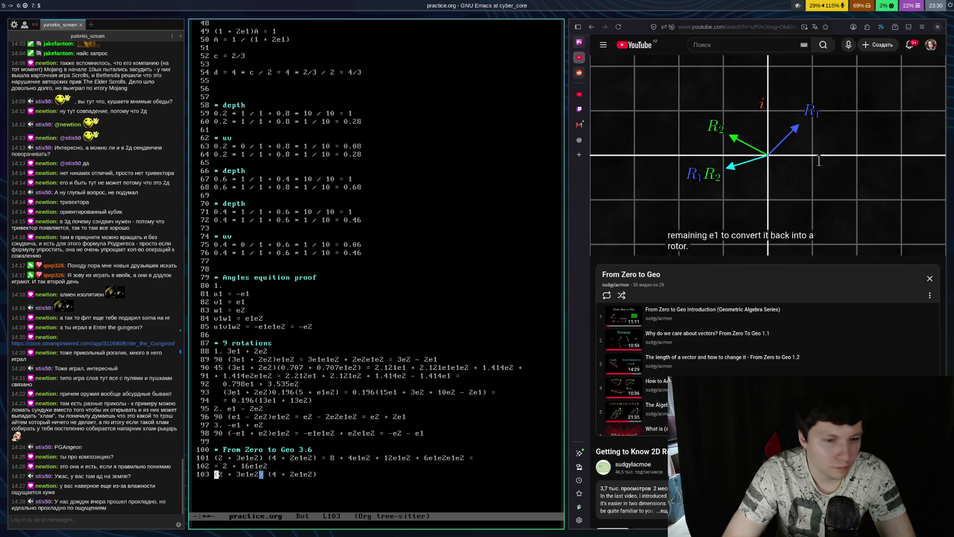
pyautogui.write('e1e2')
pyautogui.hotkey('ctrl', 'e')
pyautogui.write('= ')
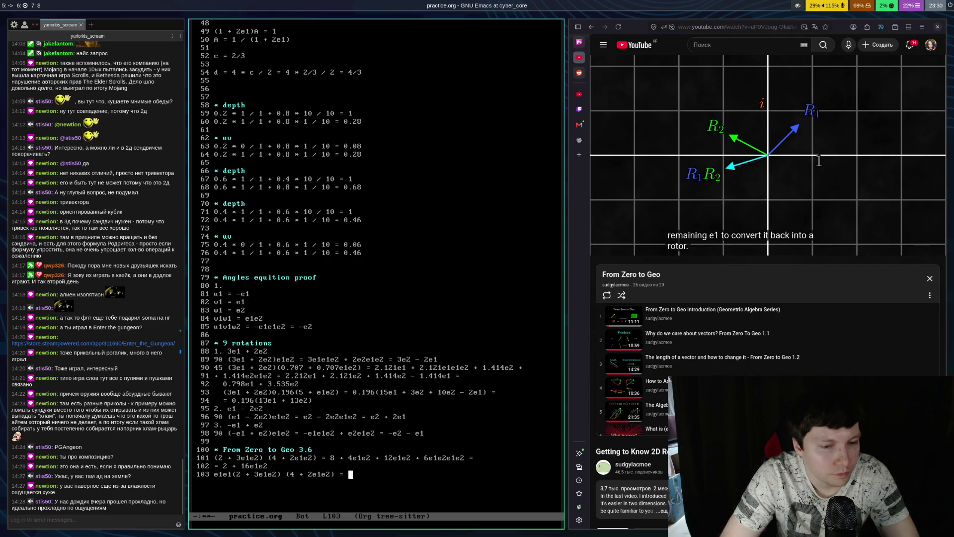
pyautogui.write('e1')
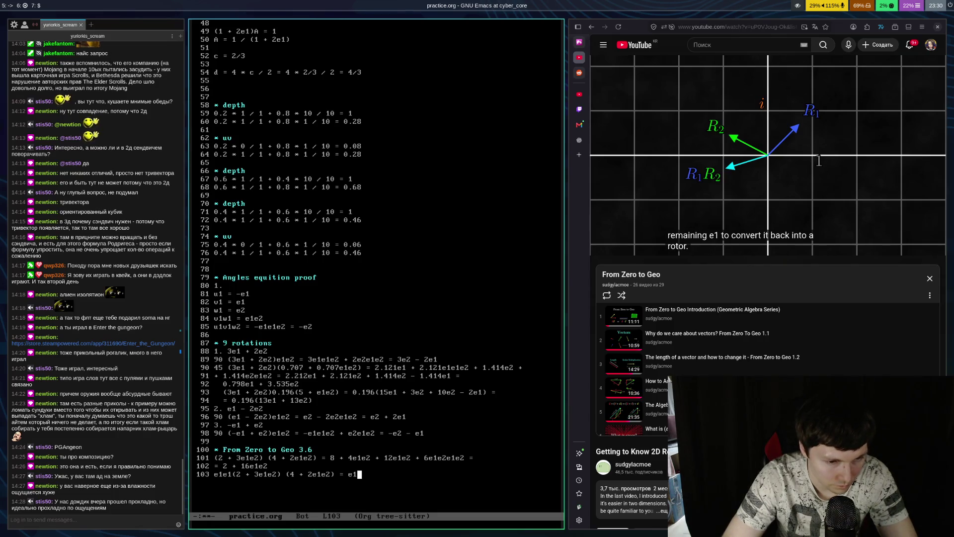
pyautogui.write('(')
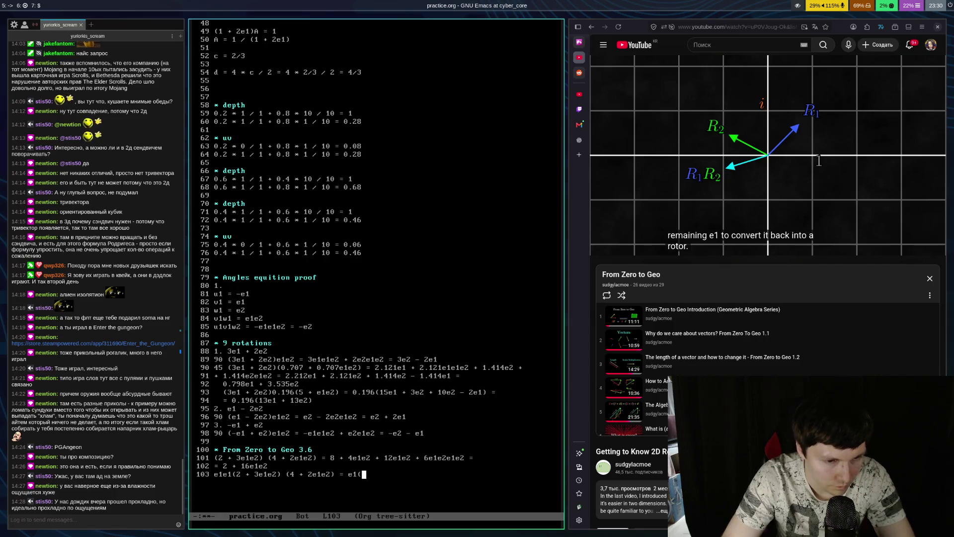
pyautogui.write('2e1 + 76')
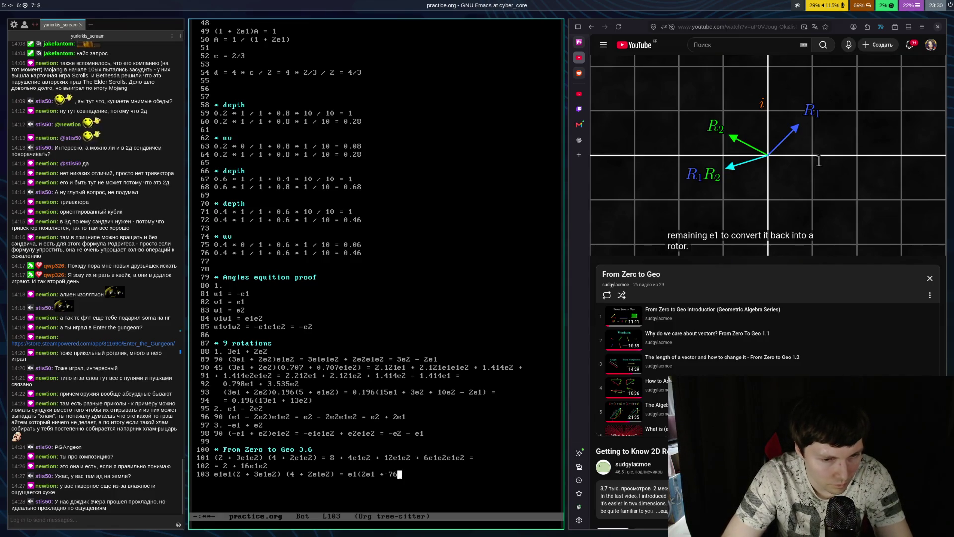
pyautogui.press('BackSpace')
pyautogui.write('6e1e2')
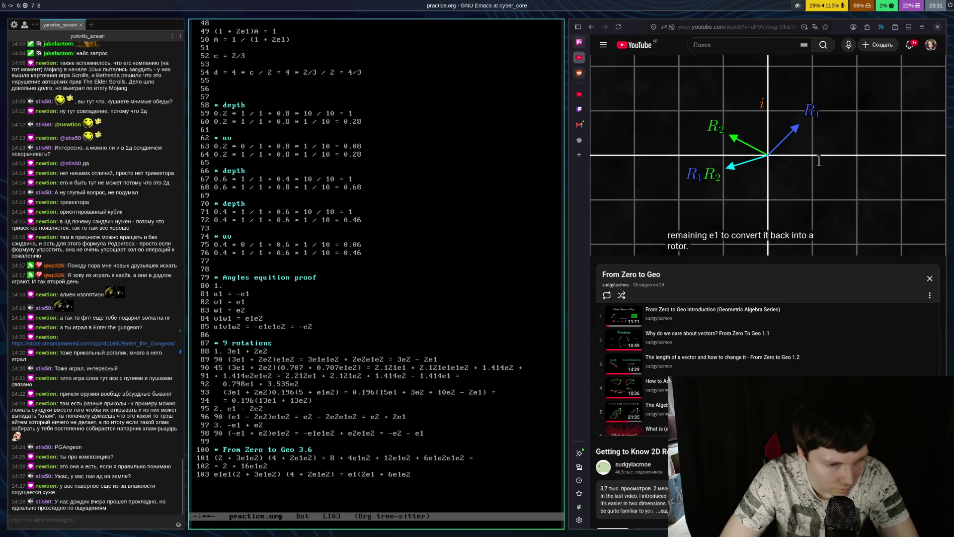
pyautogui.press('BackSpace')
pyautogui.press('BackSpace')
pyautogui.press('BackSpace')
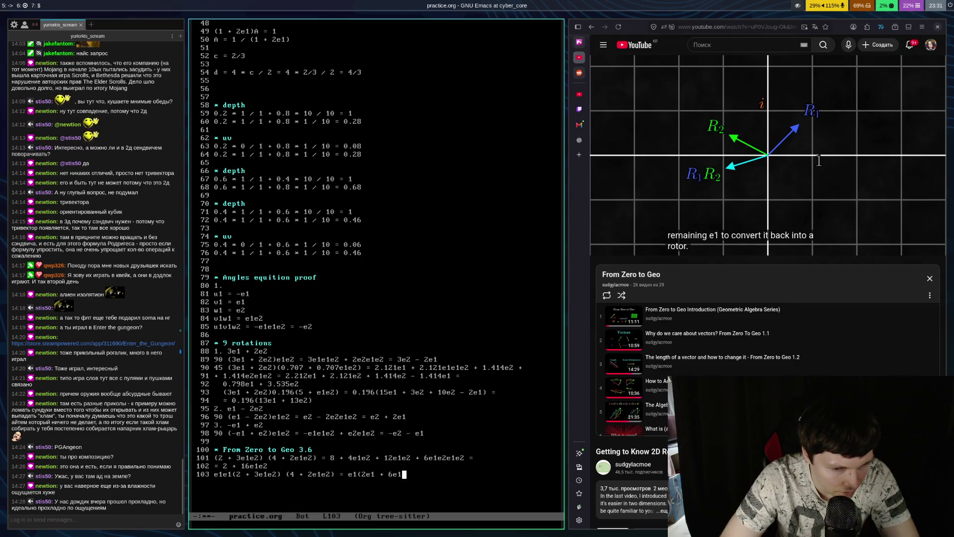
pyautogui.write('e2)')
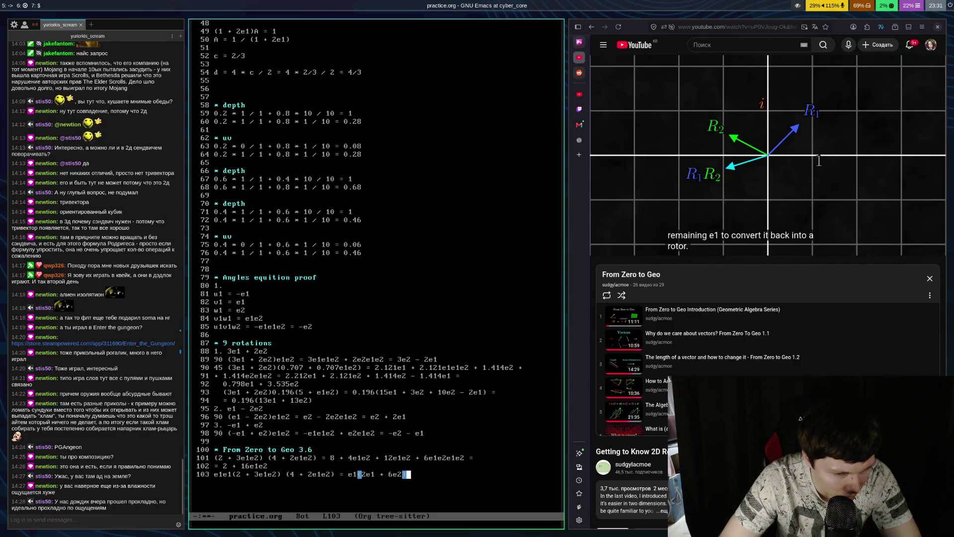
pyautogui.press('BackSpace')
pyautogui.press('BackSpace')
pyautogui.press('BackSpace')
pyautogui.press('BackSpace')
pyautogui.write('3e2')
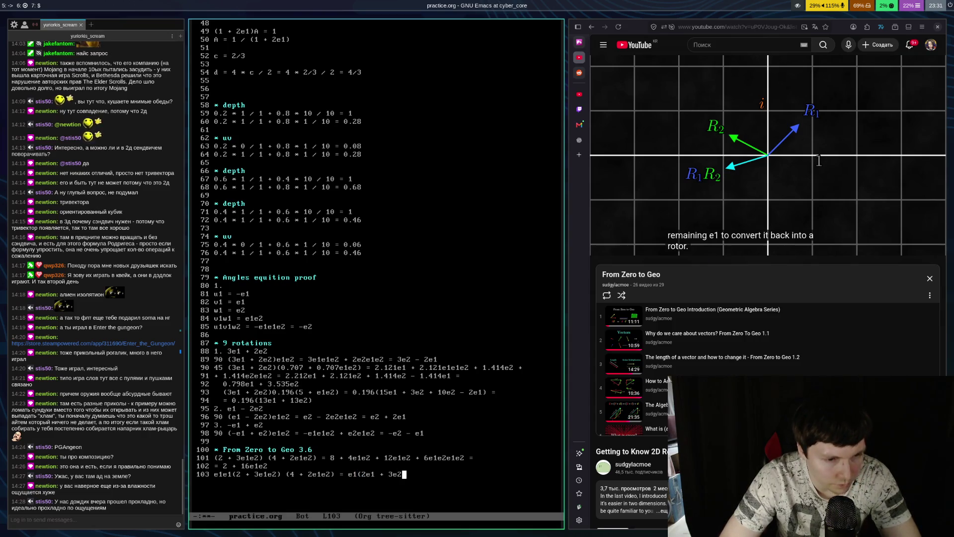
pyautogui.write(')')
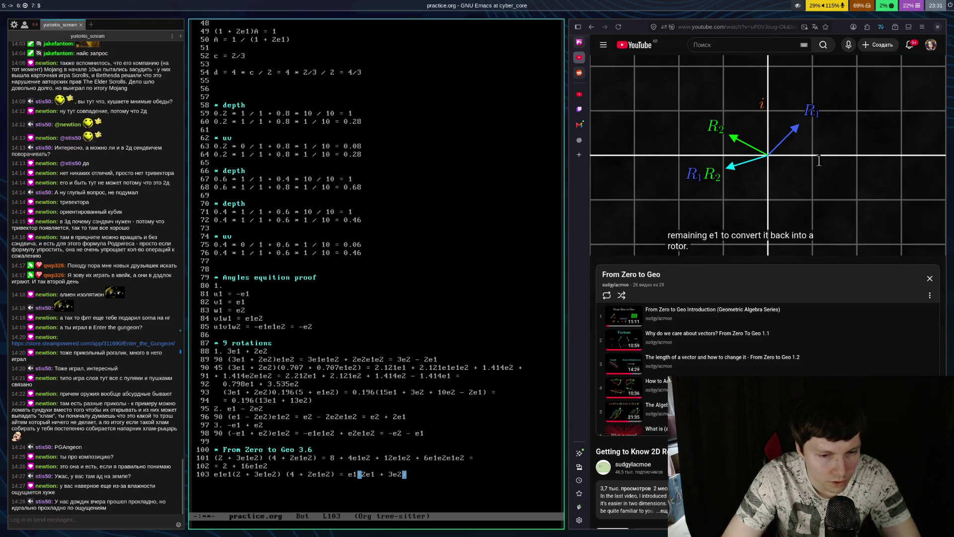
pyautogui.write('(4 + 2e1e2) =')
pyautogui.press('Return')
pyautogui.write('=')
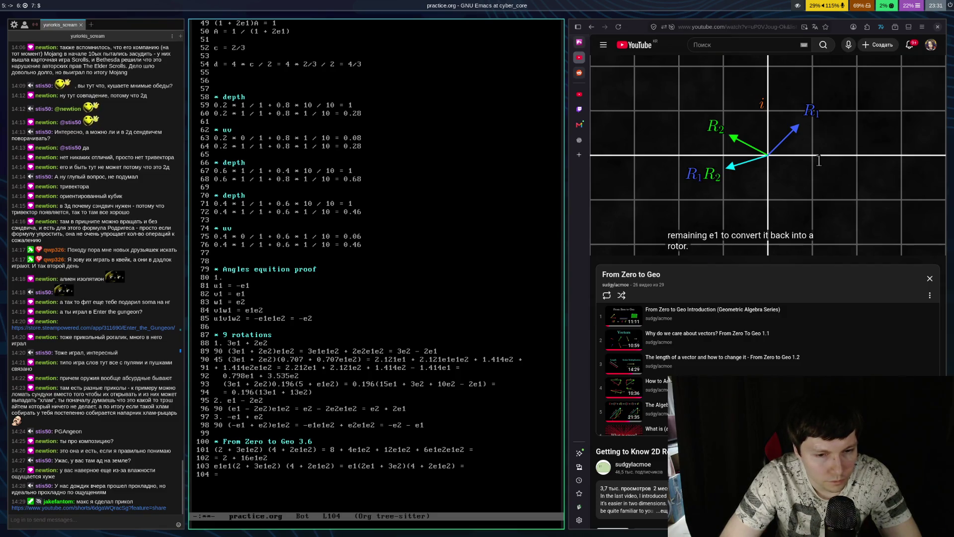
# Rewind the rotor video to 5:40, rewatch it, then return to practice.org
pyautogui.click(844, 118)
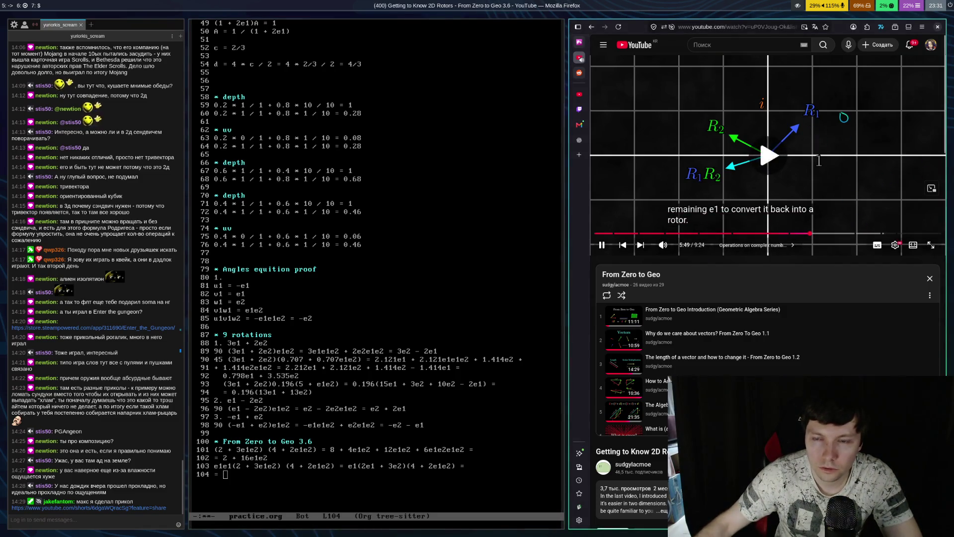
pyautogui.press('Left')
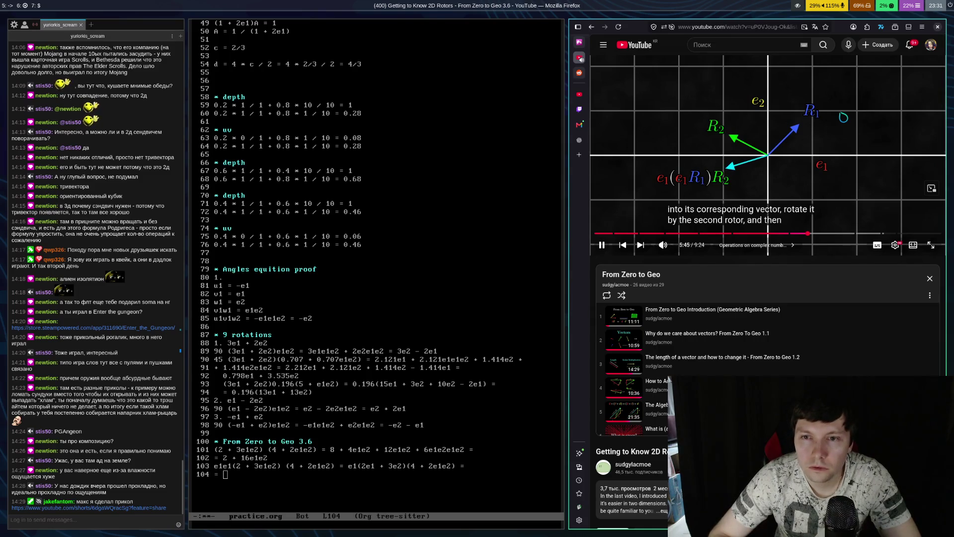
pyautogui.press('Left')
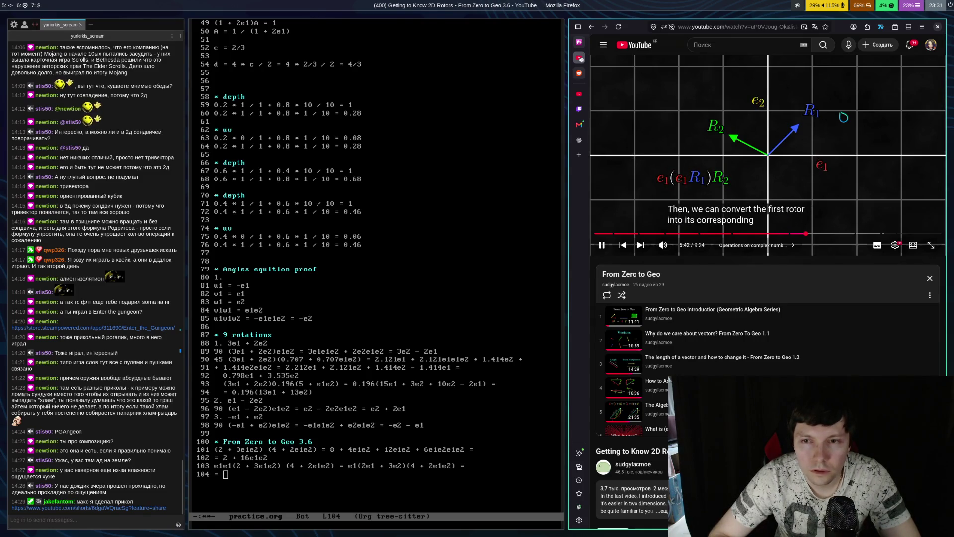
pyautogui.press('space')
pyautogui.press('space')
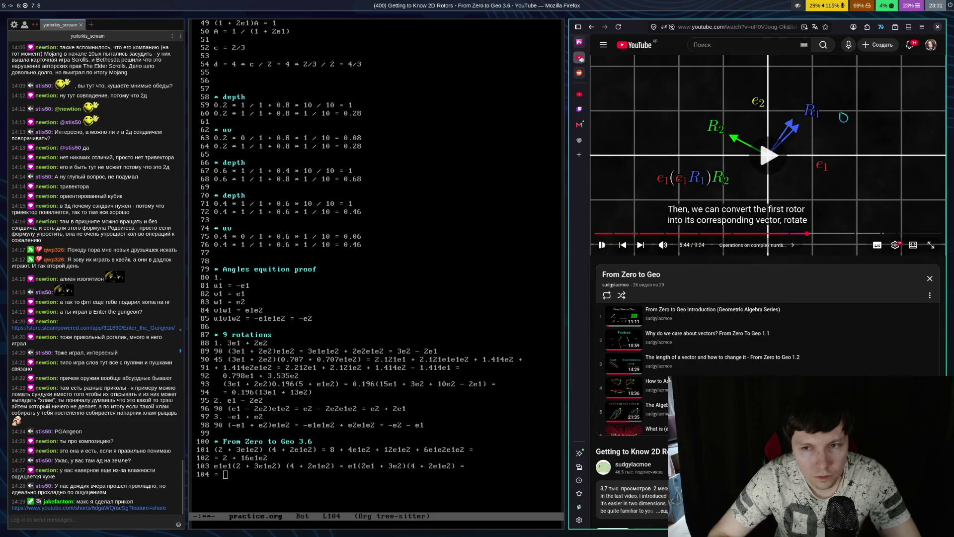
pyautogui.press('space')
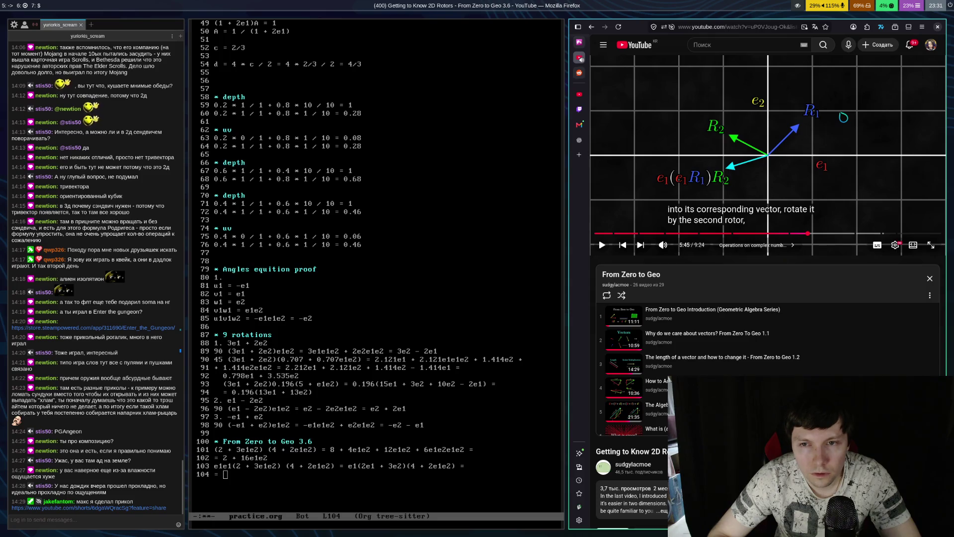
pyautogui.press('Left')
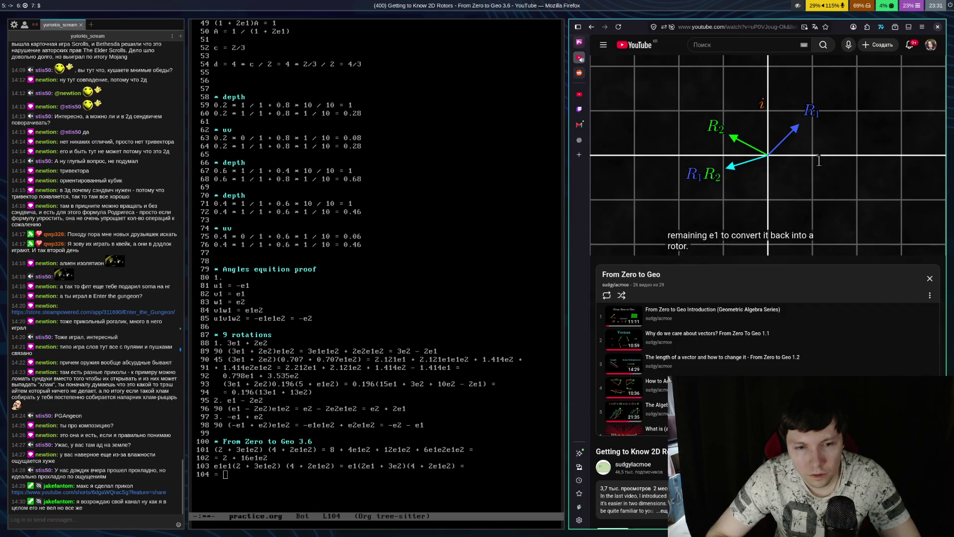
pyautogui.press('space')
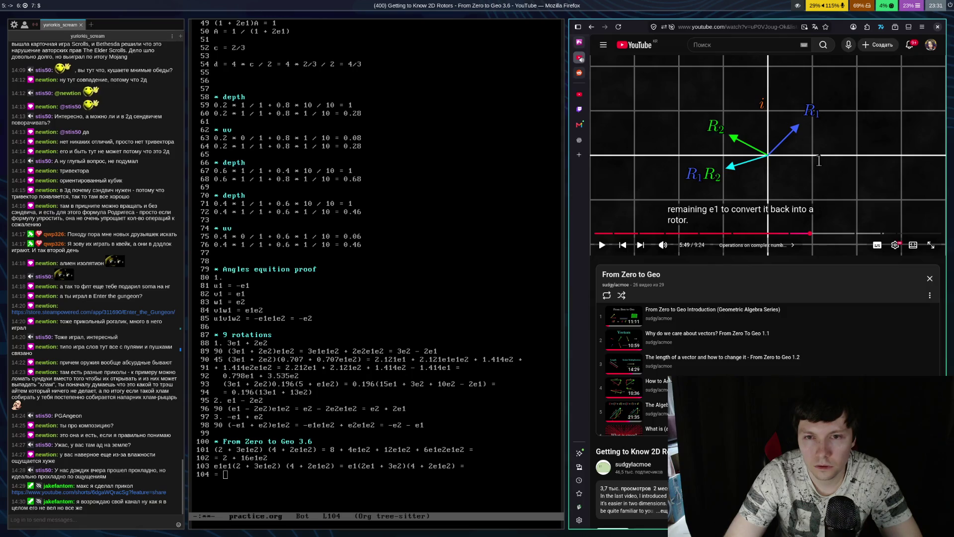
pyautogui.press('super+h')
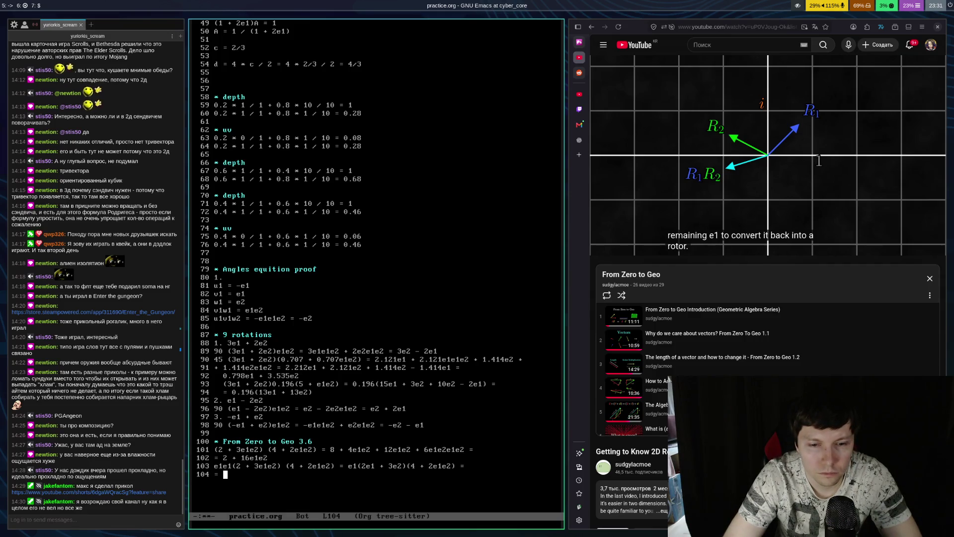
# Write = e1(8e1 + 4e2 + 12e2 + 6e1) on line 104 and save
pyautogui.write('e1')
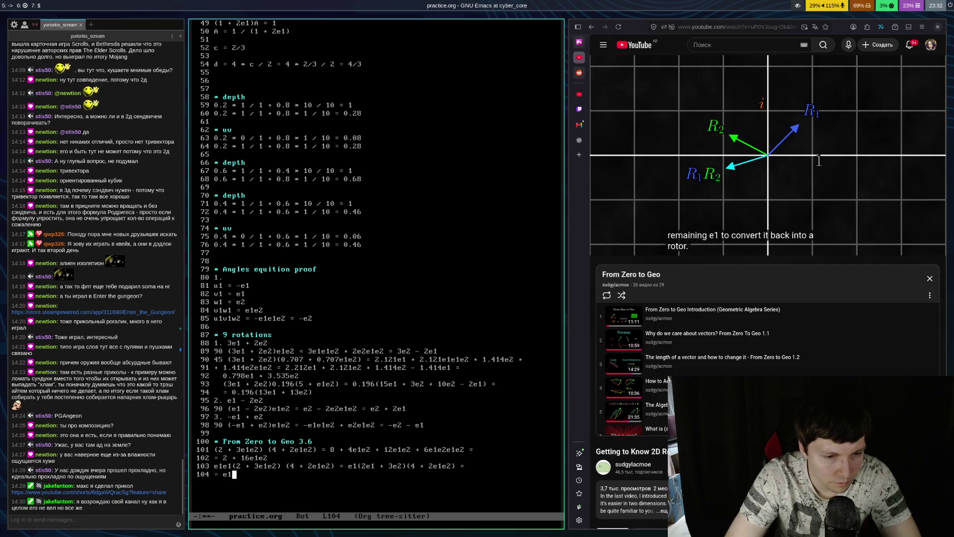
pyautogui.write('(')
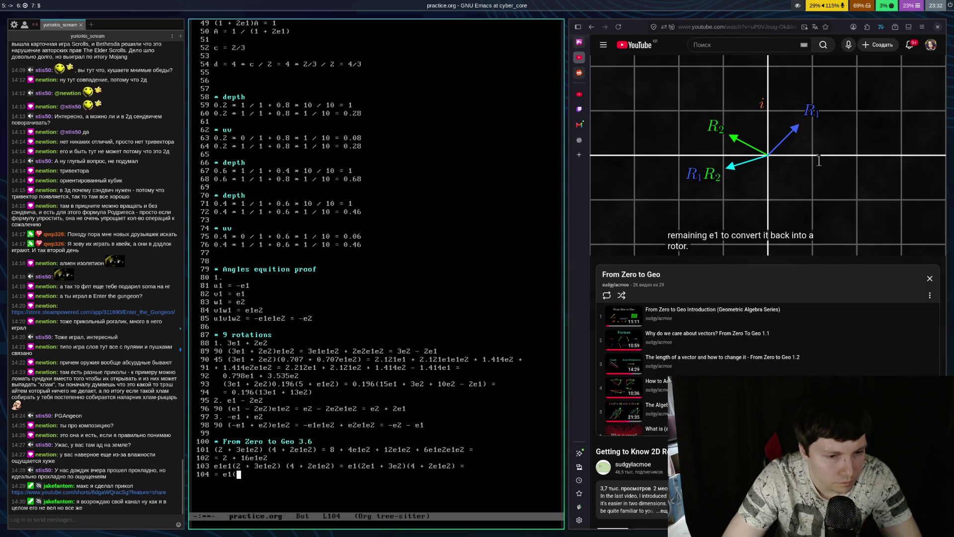
pyautogui.write('e')
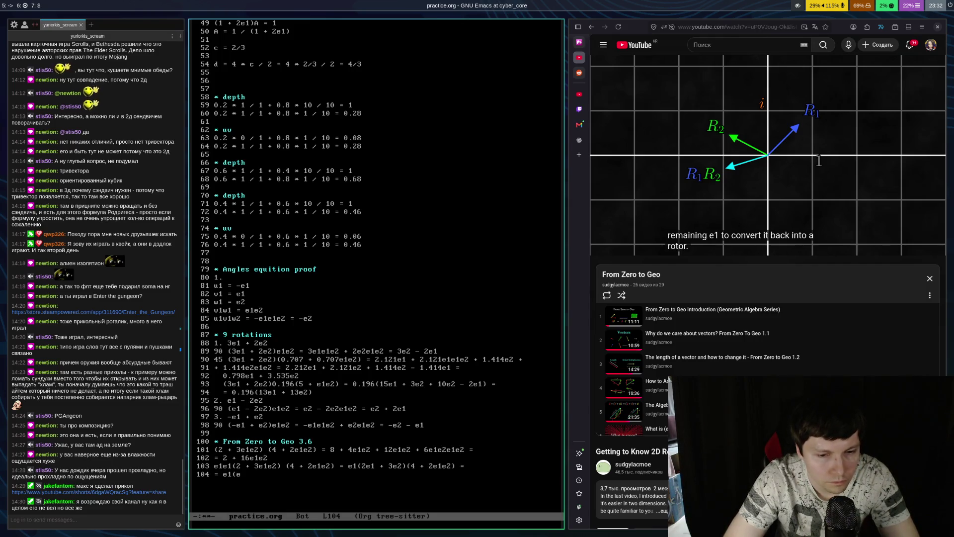
pyautogui.press('BackSpace')
pyautogui.write('8e1 + ')
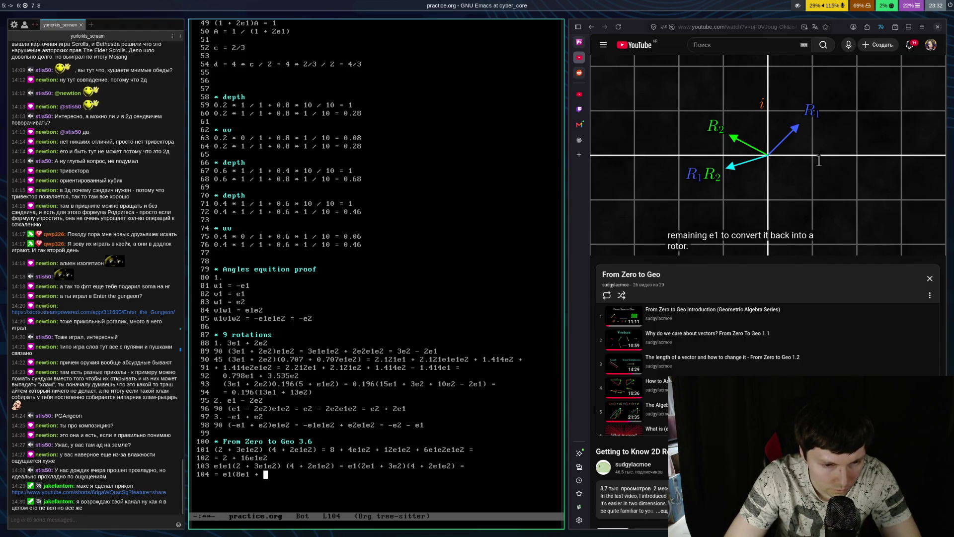
pyautogui.write('4')
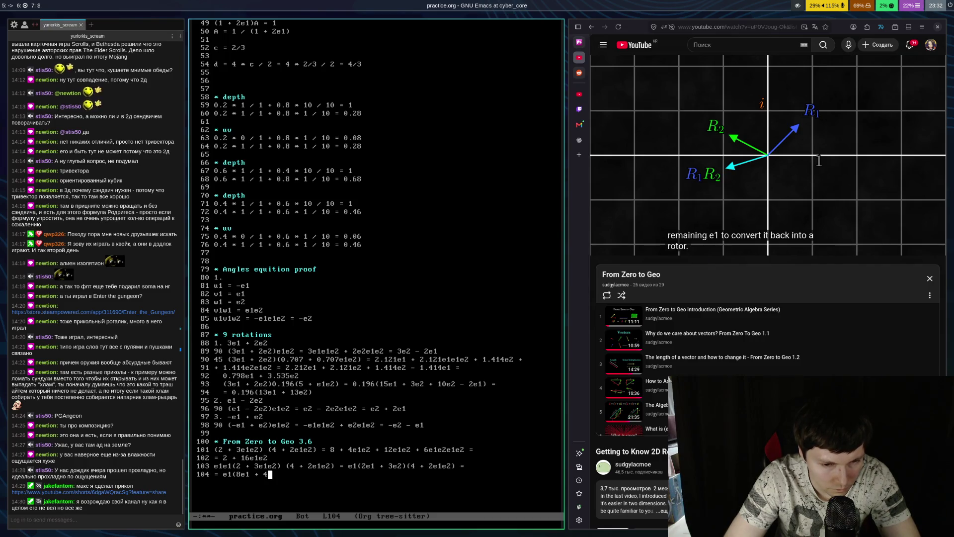
pyautogui.write('e2 ')
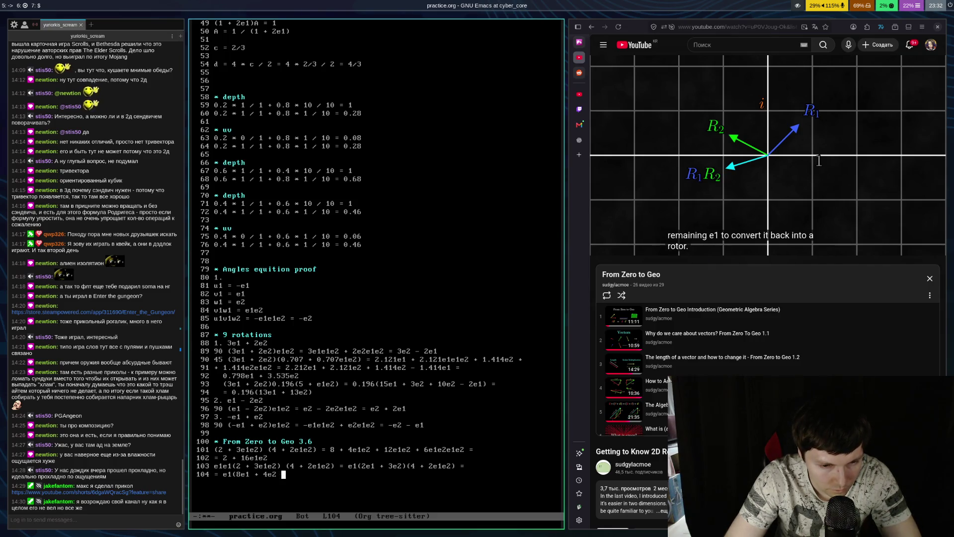
pyautogui.write('+ 1')
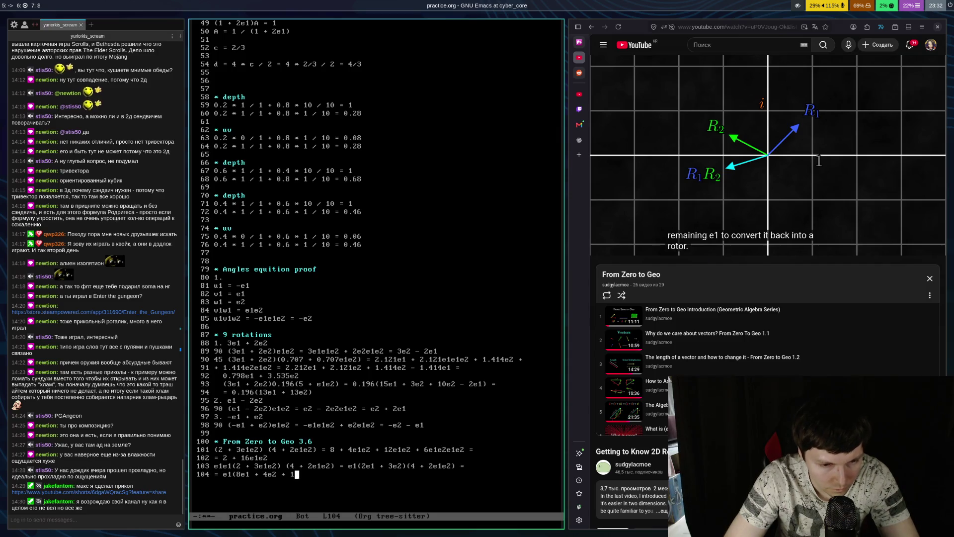
pyautogui.write('2e2 + 6e1e2) = ')
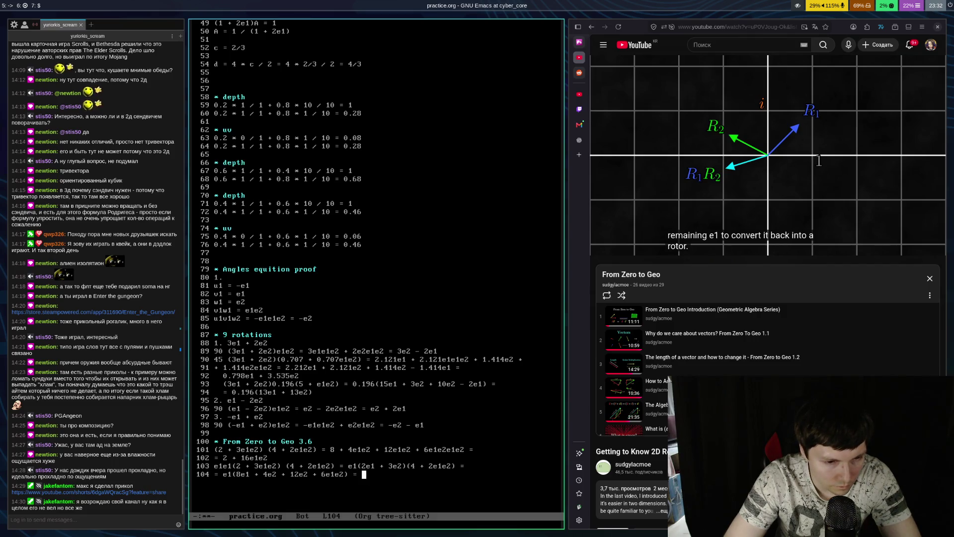
pyautogui.write('e1(')
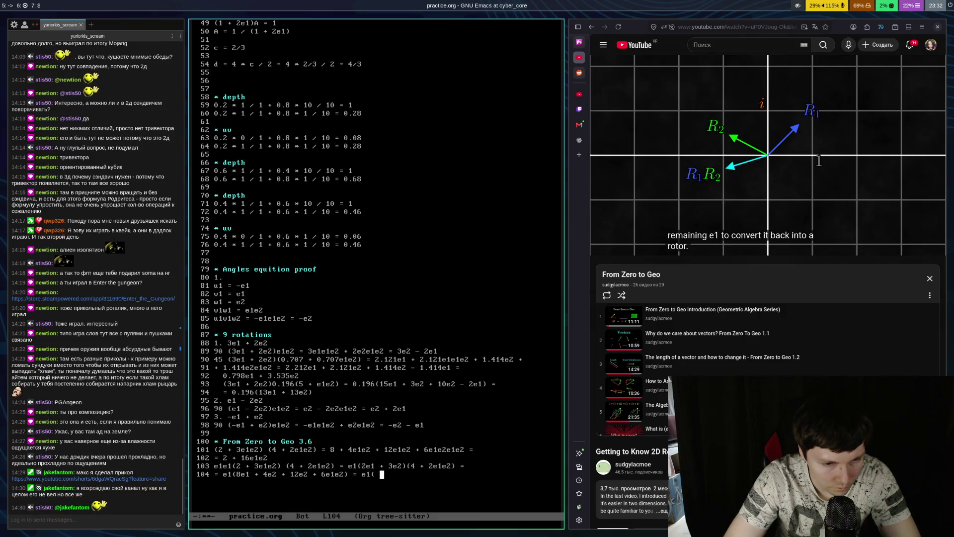
pyautogui.write('8e1 +')
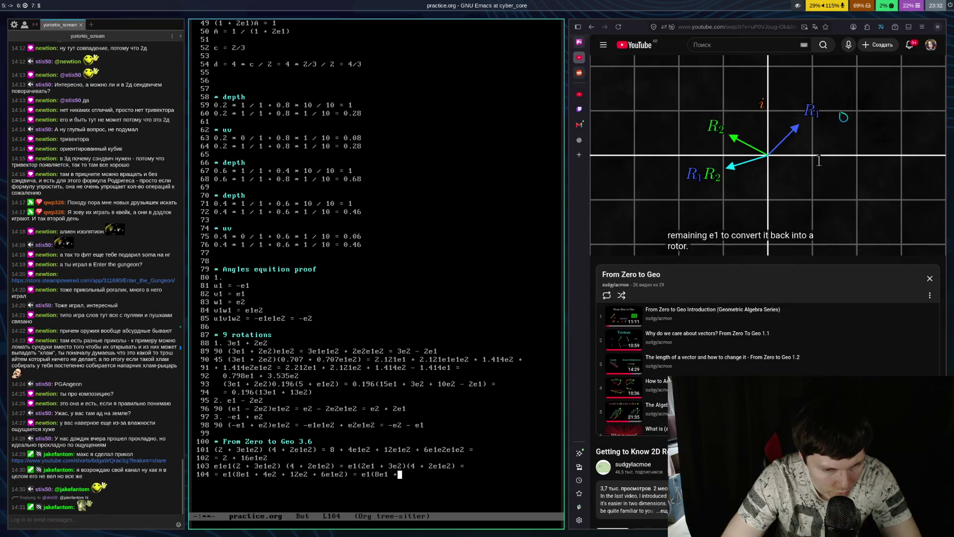
pyautogui.press('Left')
pyautogui.press('Left')
pyautogui.press('Left')
pyautogui.press('BackSpace')
pyautogui.press('BackSpace')
pyautogui.hotkey('ctrl', 'x')
pyautogui.hotkey('ctrl', 's')
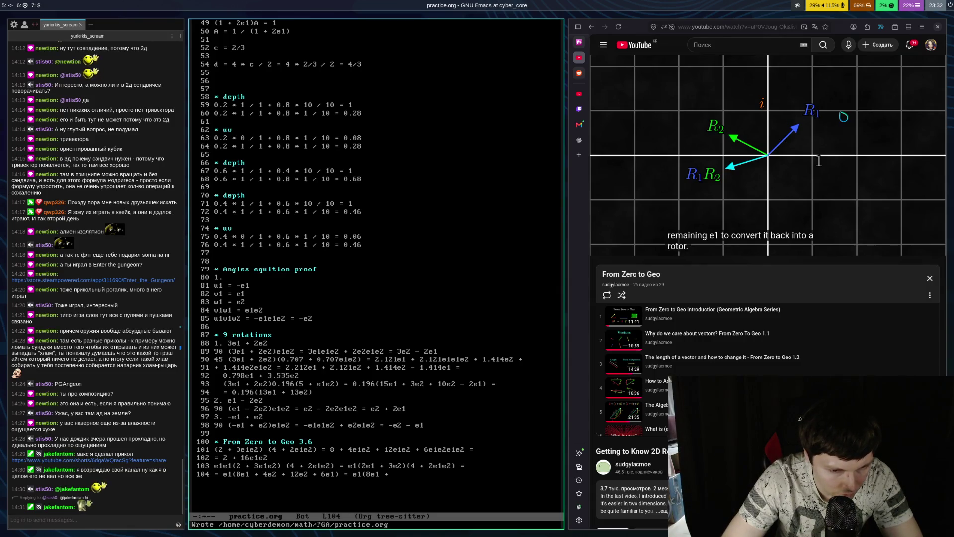
# Replace the unfinished 8e1 + at the line end with 14
pyautogui.hotkey('ctrl', 'e')
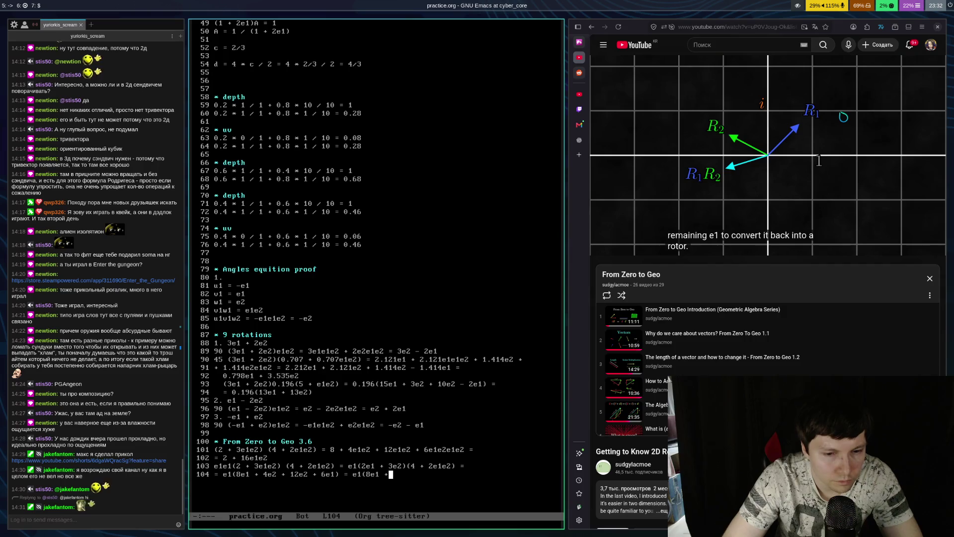
pyautogui.press('BackSpace')
pyautogui.press('BackSpace')
pyautogui.press('BackSpace')
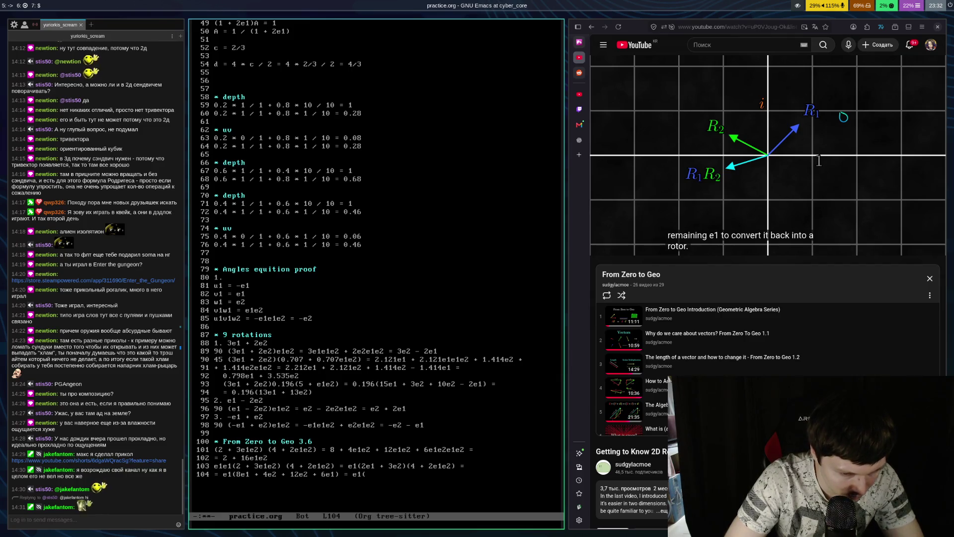
pyautogui.write('14')
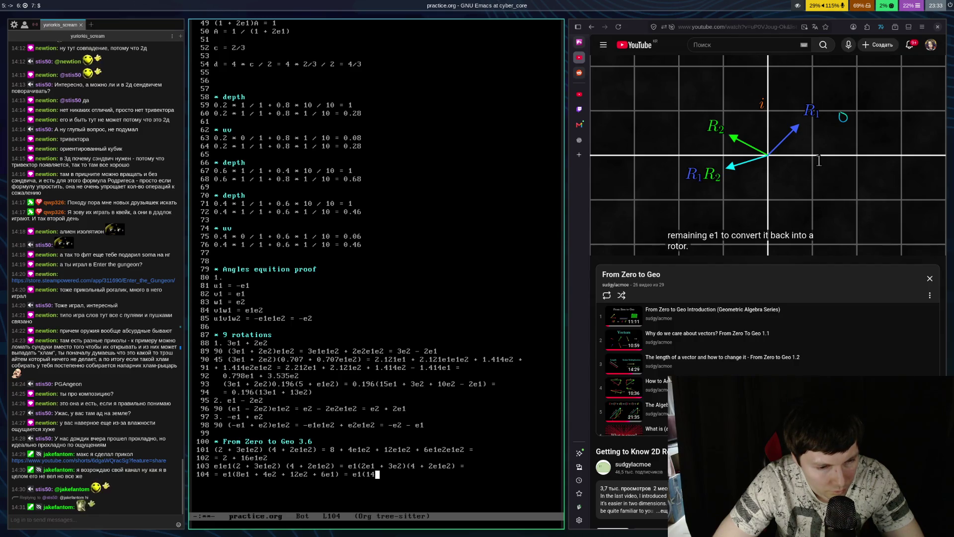
# Delete the trailing = e1(14 and recheck the terms up to 6e1
pyautogui.press('BackSpace')
pyautogui.press('BackSpace')
pyautogui.press('BackSpace')
pyautogui.press('BackSpace')
pyautogui.press('Escape')
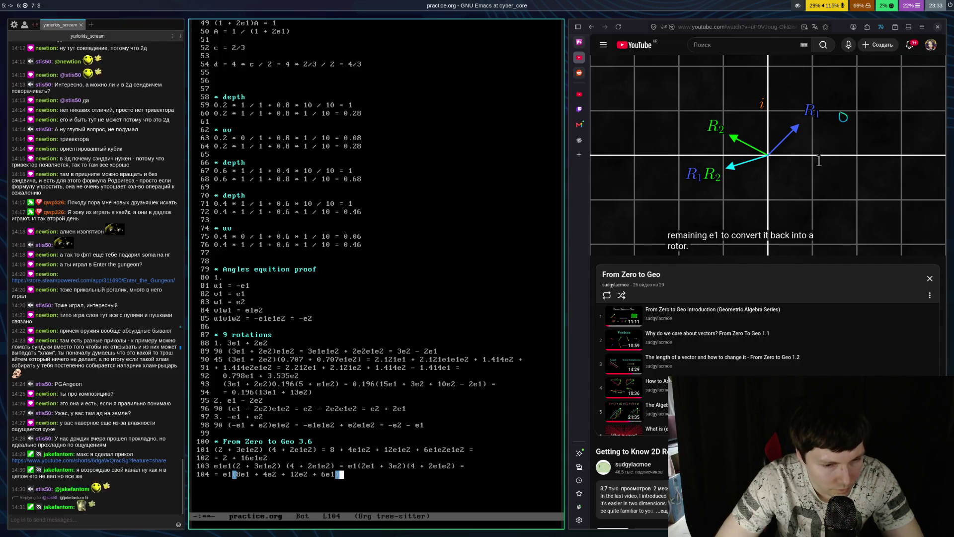
pyautogui.press('h')
pyautogui.press('h')
pyautogui.press('h')
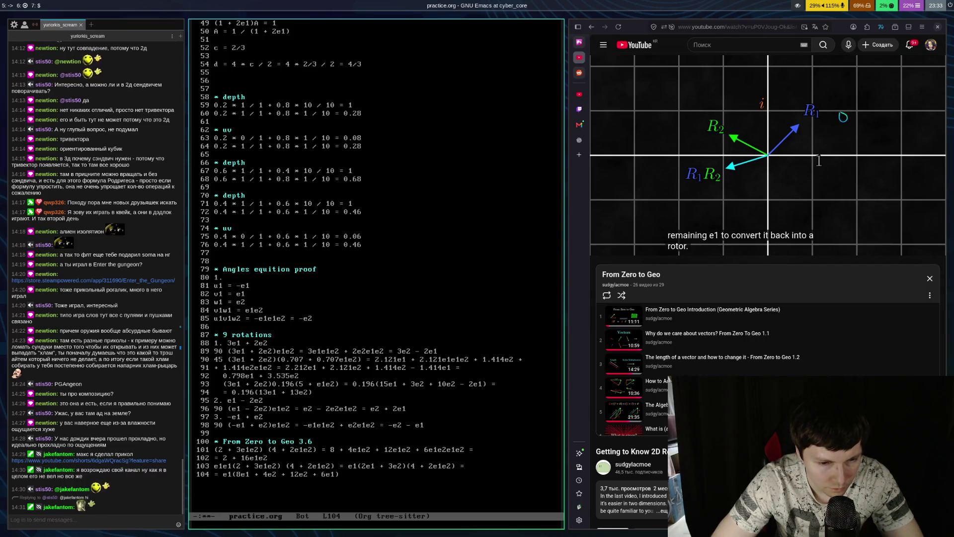
pyautogui.press('l')
pyautogui.press('l')
pyautogui.press('l')
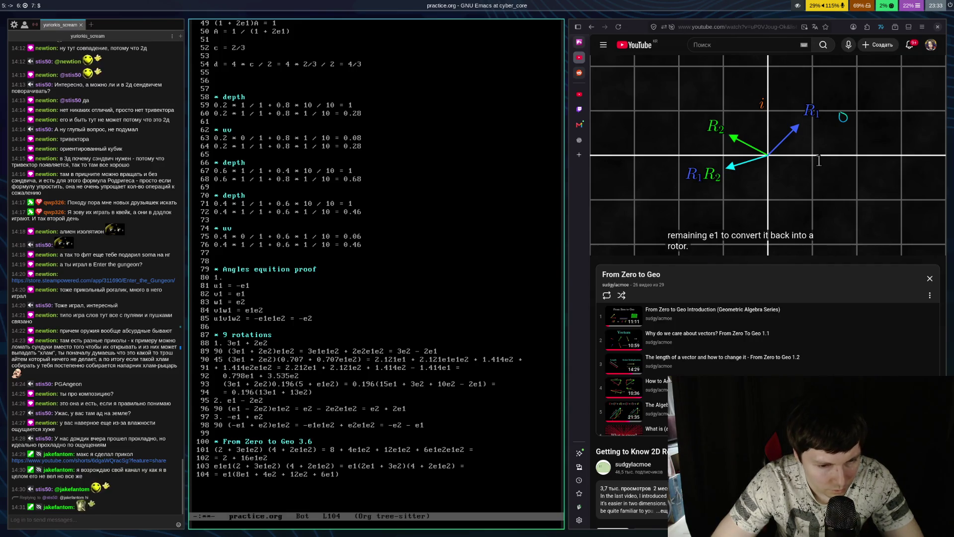
pyautogui.press('l')
pyautogui.press('l')
pyautogui.press('l')
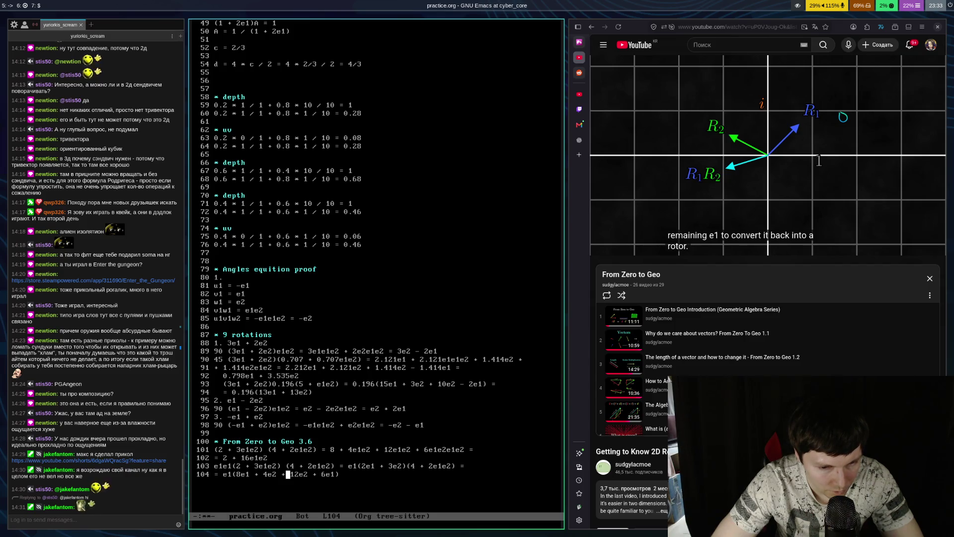
pyautogui.press('l')
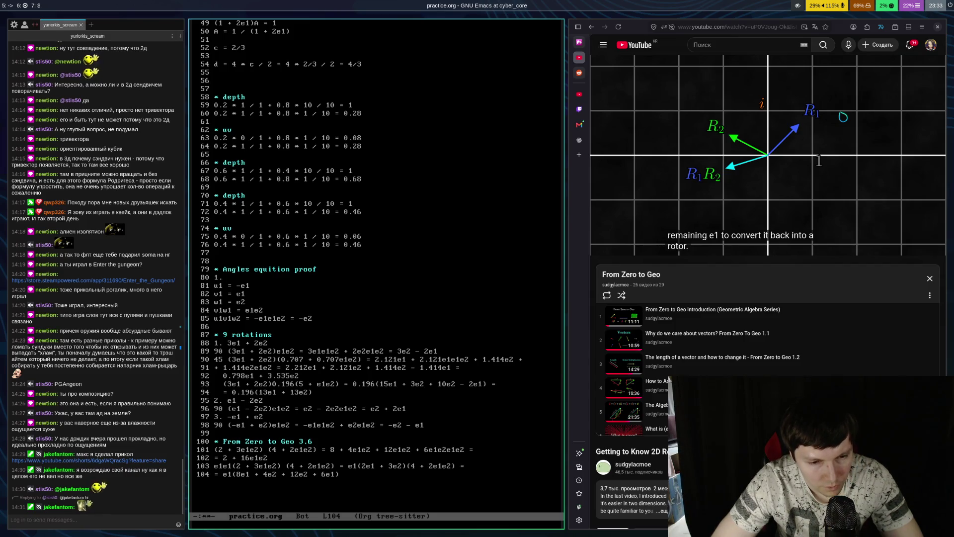
pyautogui.press('l')
pyautogui.press('l')
pyautogui.press('l')
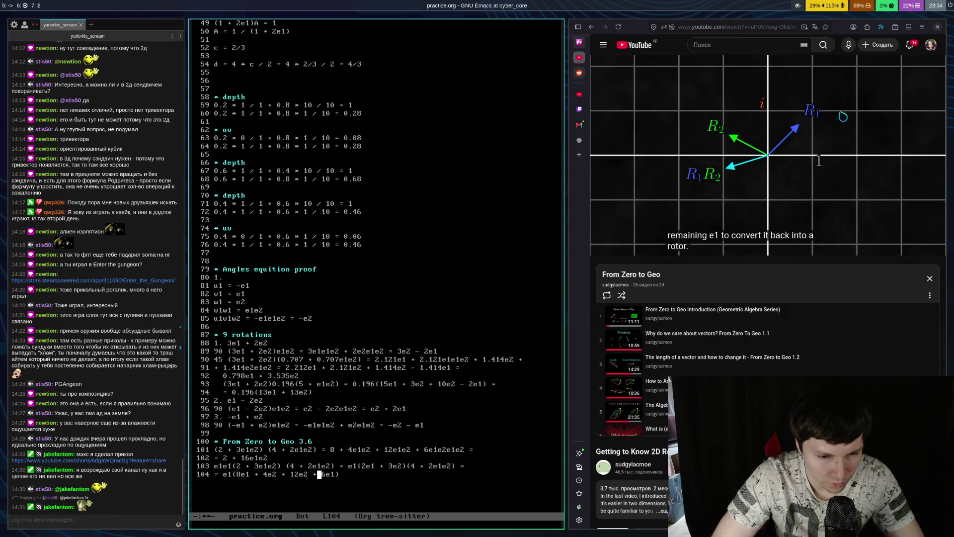
# Make the 6e1 term negative, save, and continue with = e1(2e1 + 16e2
pyautogui.press('BackSpace')
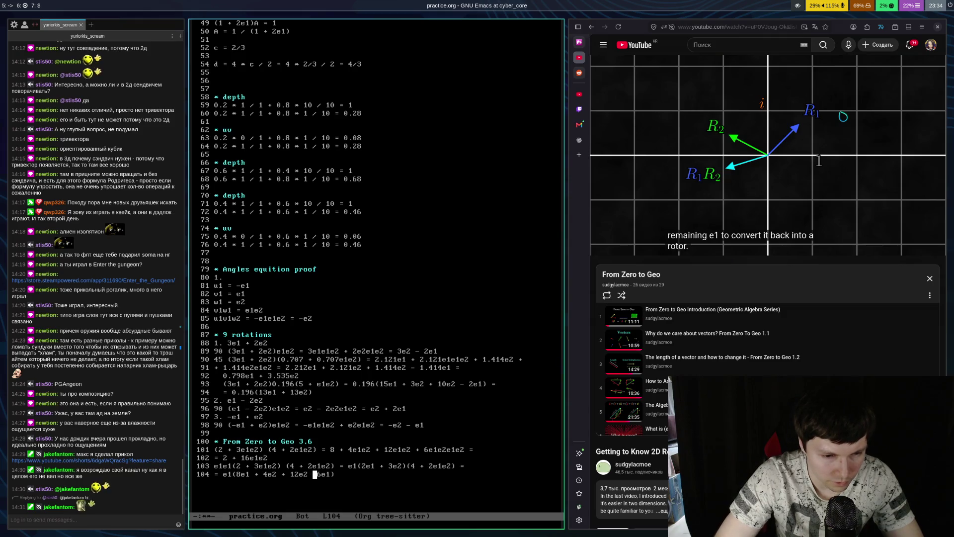
pyautogui.write('-')
pyautogui.hotkey('ctrl', 'e')
pyautogui.hotkey('ctrl', 'x')
pyautogui.hotkey('ctrl', 's')
pyautogui.hotkey('ctrl', 'e')
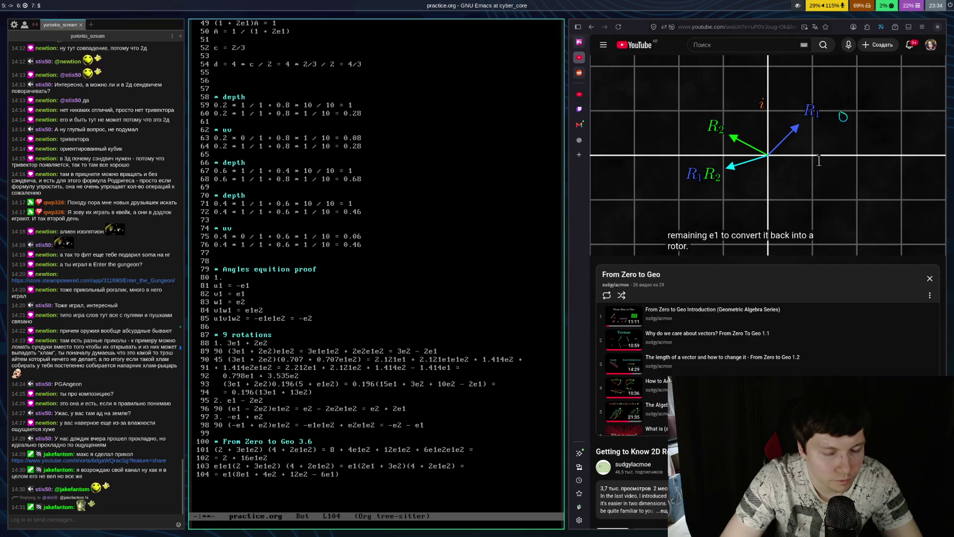
pyautogui.write('= e1(')
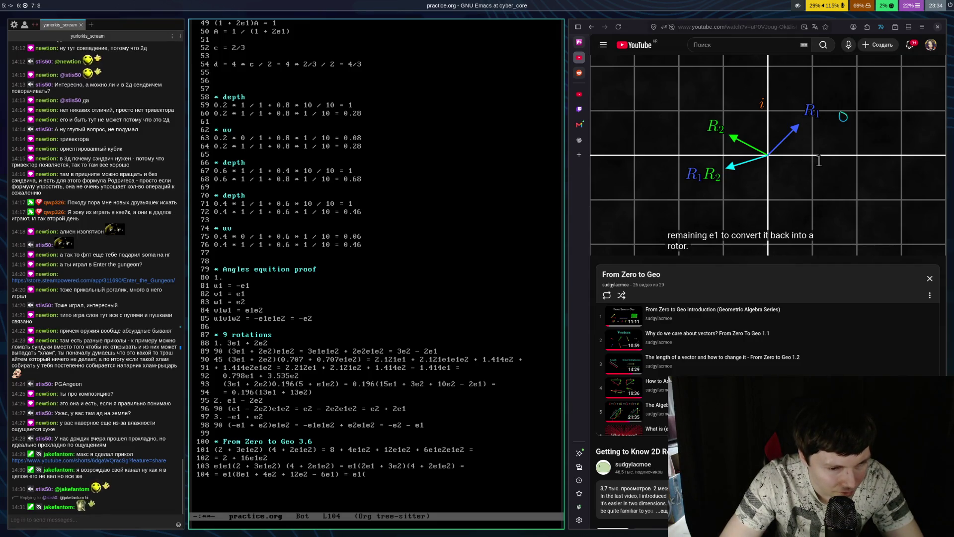
pyautogui.write('2e1')
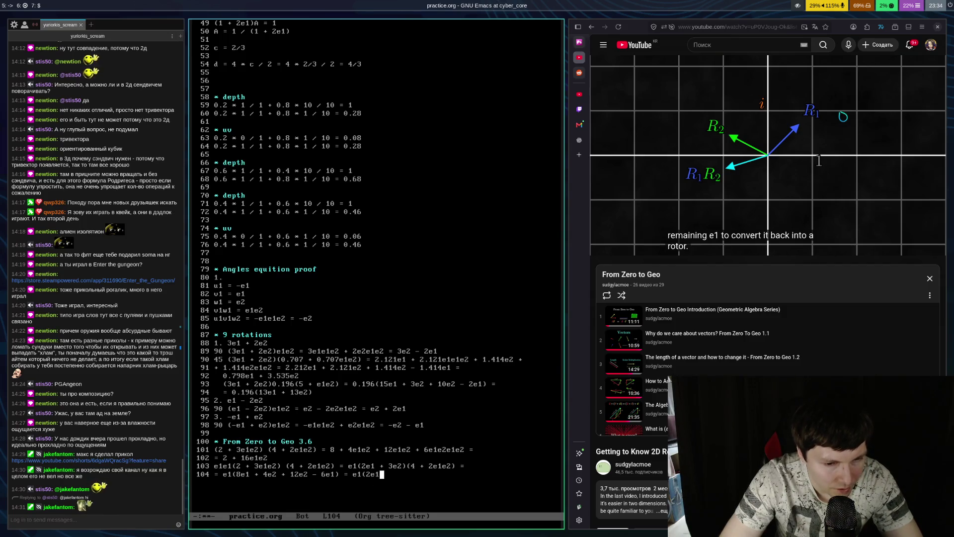
pyautogui.write(' +')
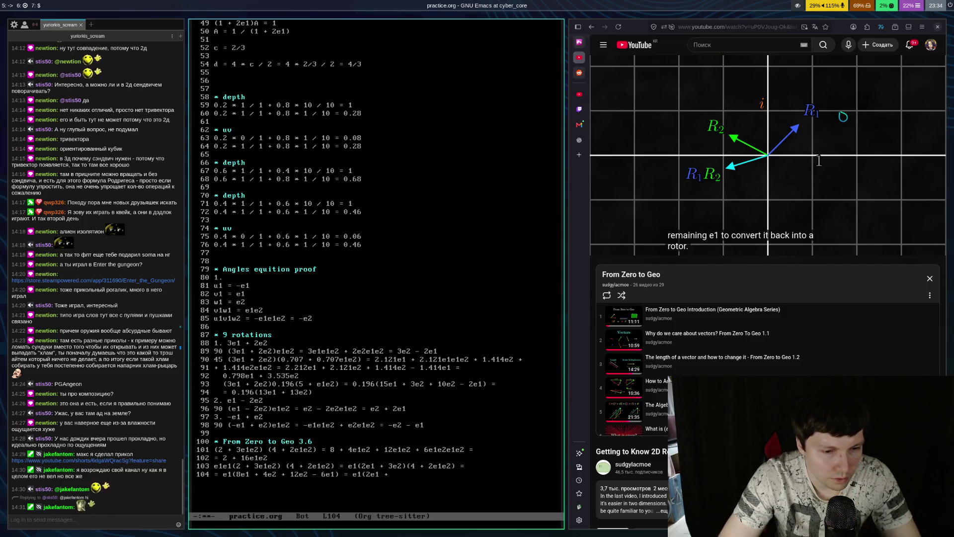
pyautogui.write(' 16e2')
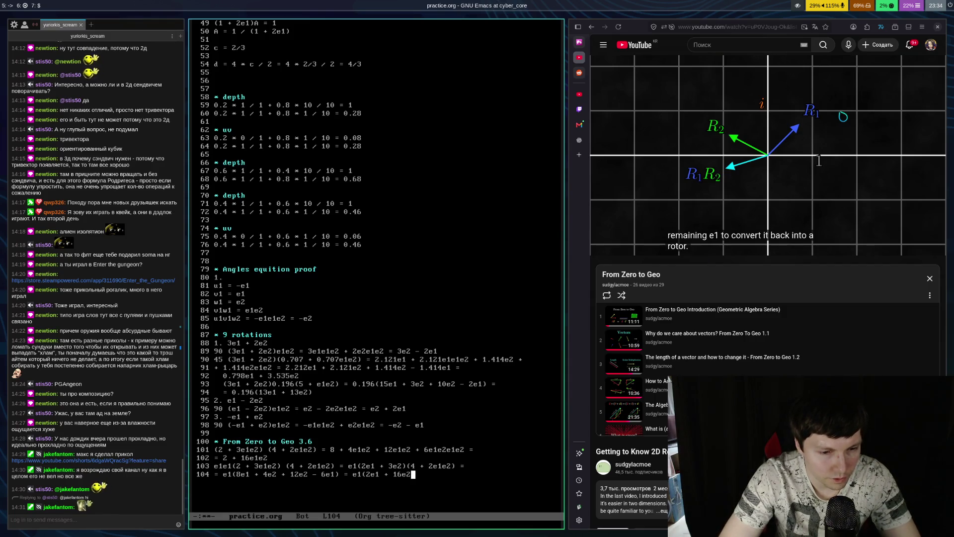
# Close line 104 with ) = 2 + 16e1e2, save, and move to line 105
pyautogui.write(') = ')
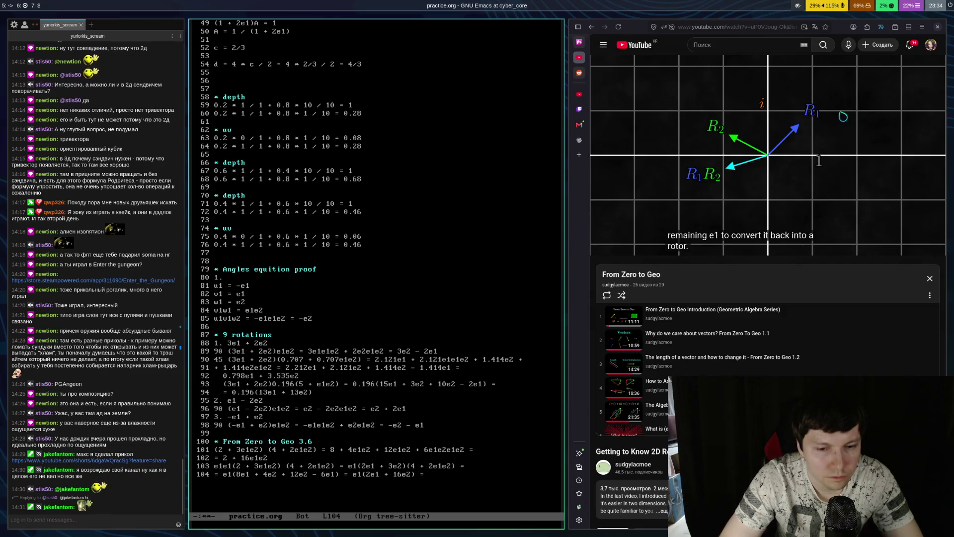
pyautogui.write('2 + ')
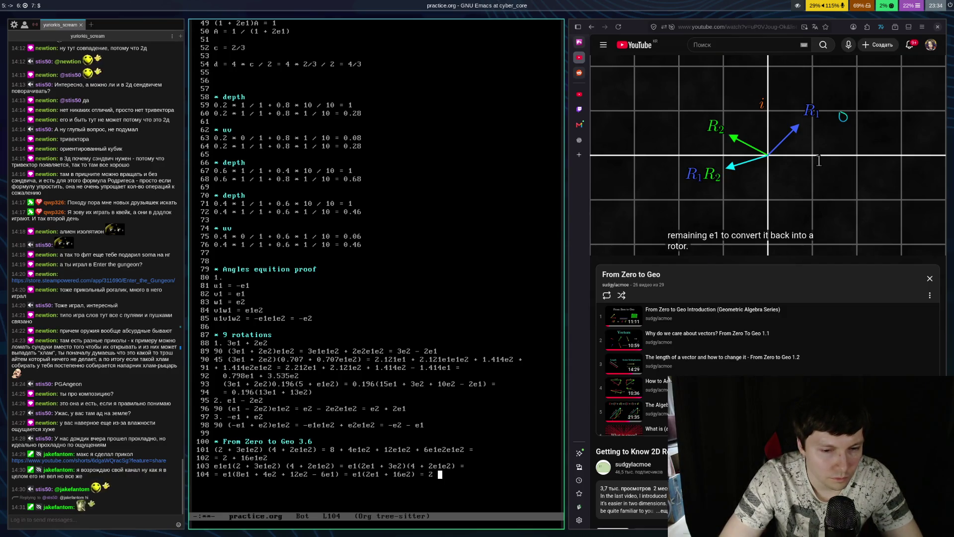
pyautogui.write('16e1e2')
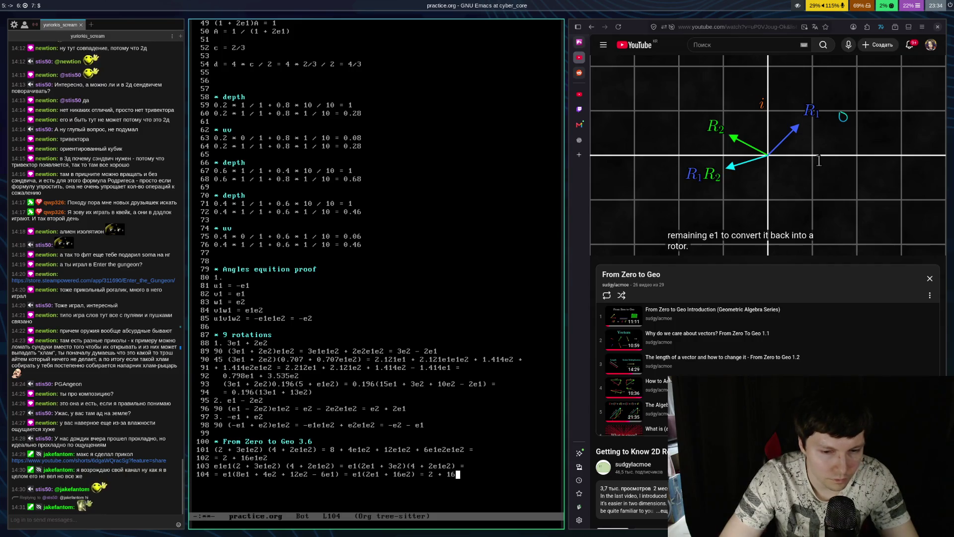
pyautogui.hotkey('ctrl', 'x')
pyautogui.hotkey('ctrl', 's')
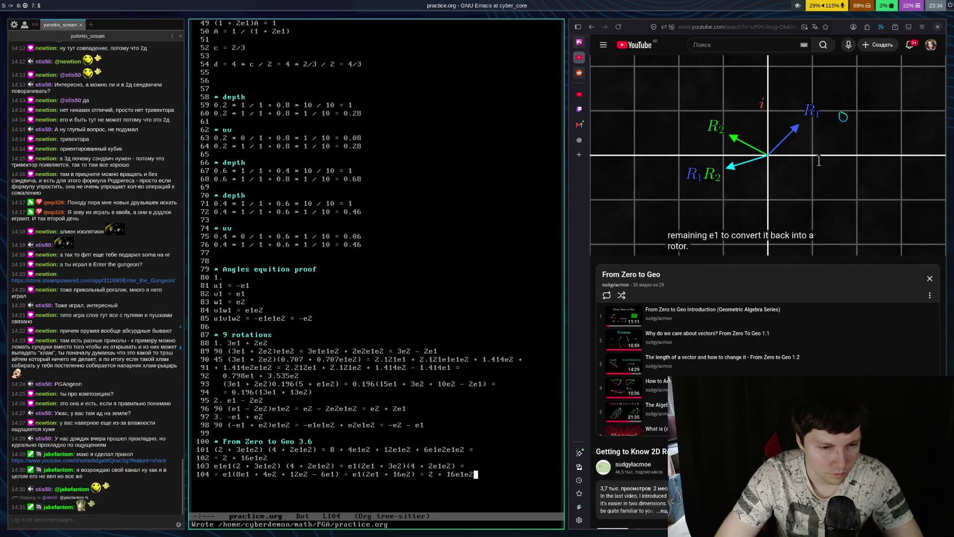
pyautogui.press('Down')
pyautogui.hotkey('ctrl', 'l')
pyautogui.hotkey('ctrl', 'x')
pyautogui.hotkey('ctrl', 's')
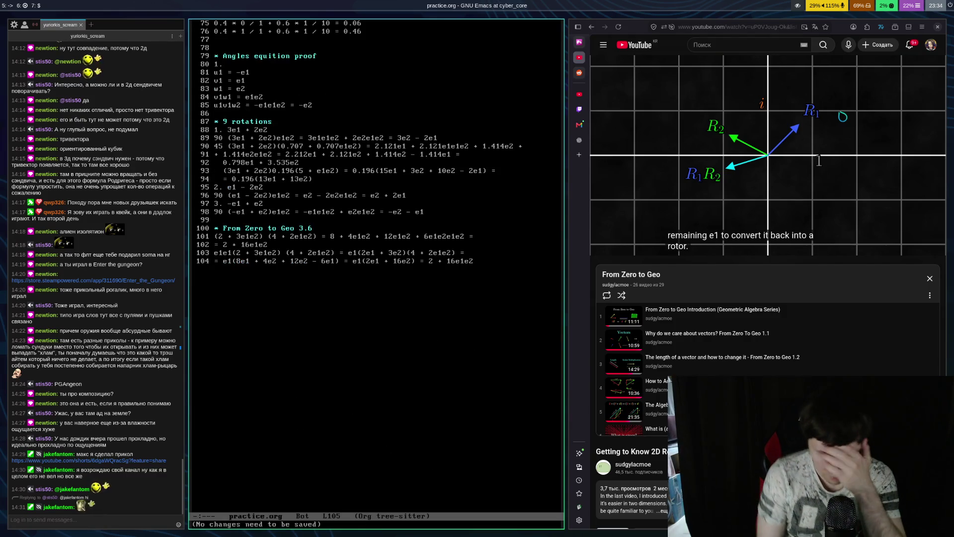
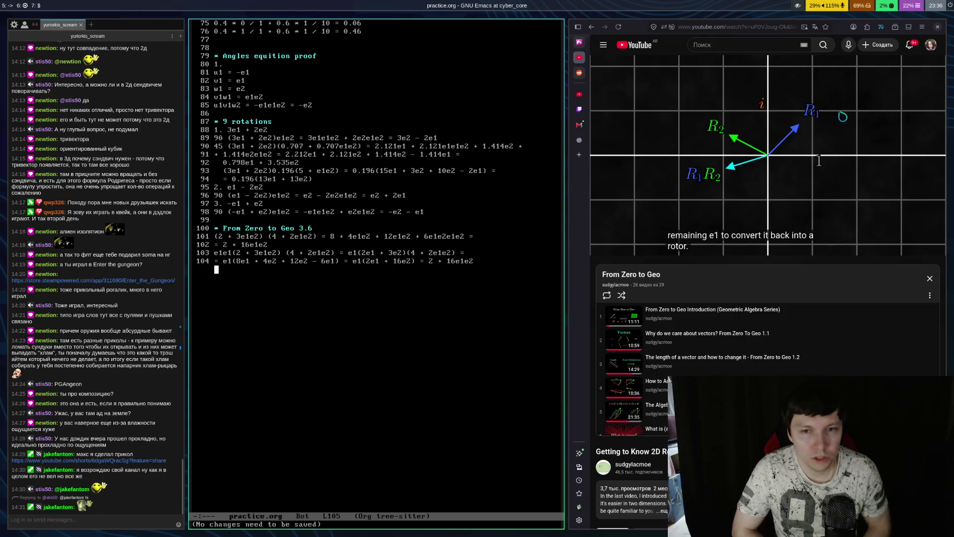
# Replay a passage of the rotors video, pausing it at 5:49
pyautogui.press('super+Right')
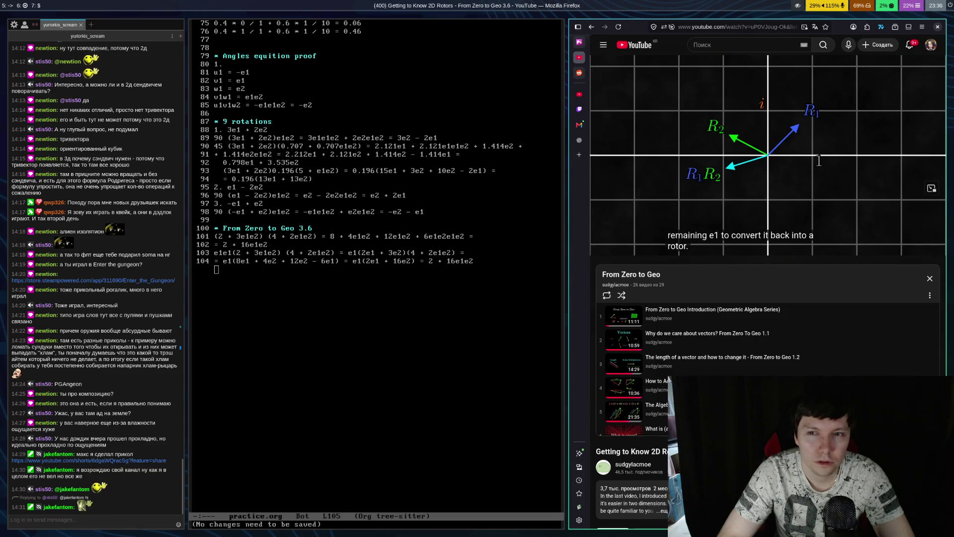
pyautogui.press('space')
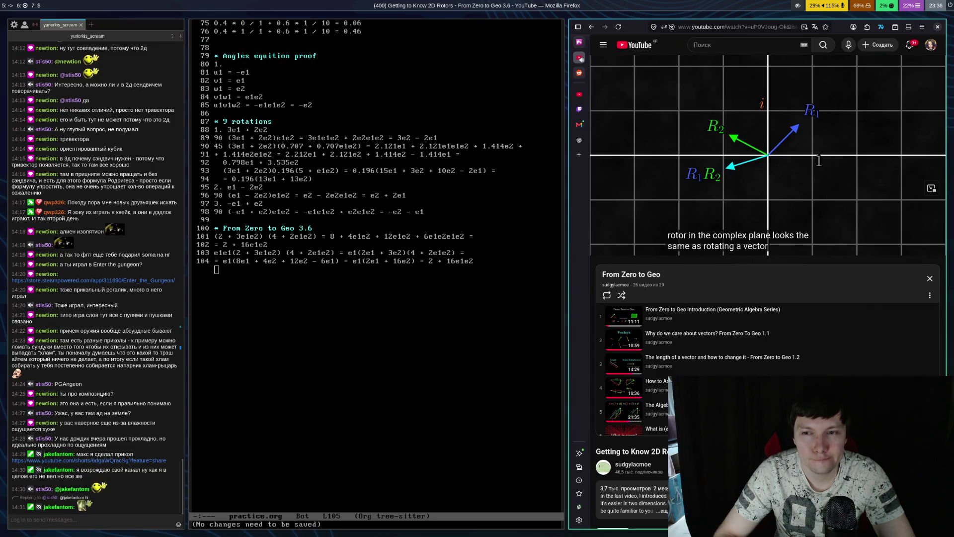
pyautogui.press('space')
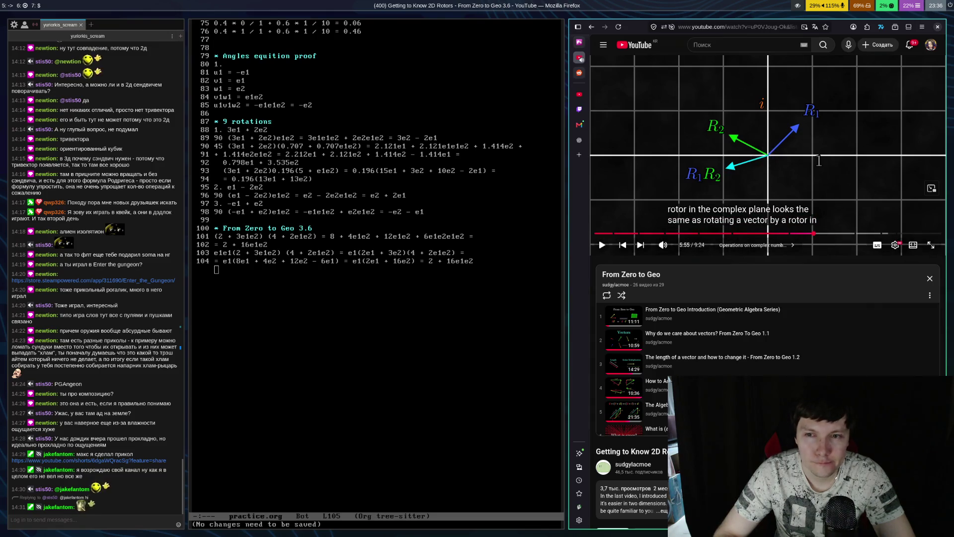
pyautogui.press('space')
pyautogui.press('space')
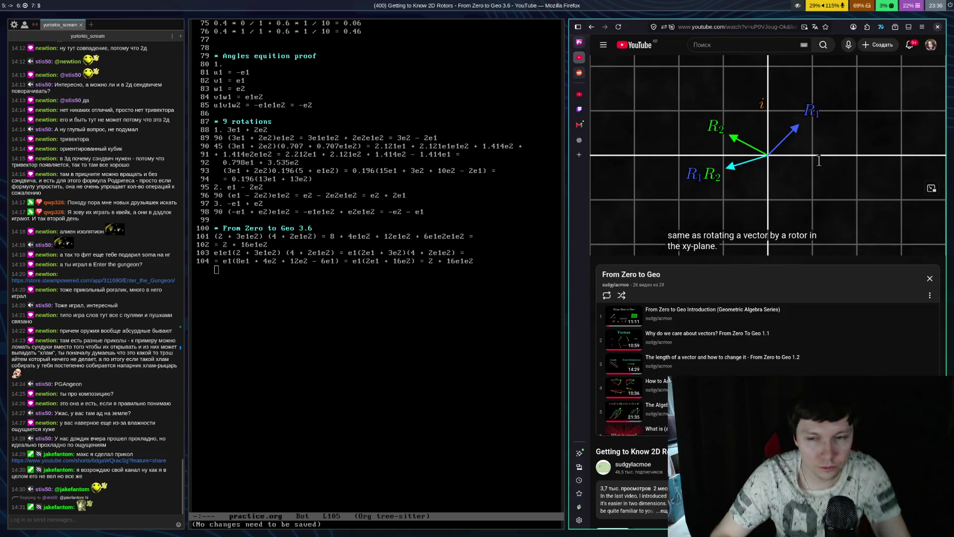
pyautogui.press('Left')
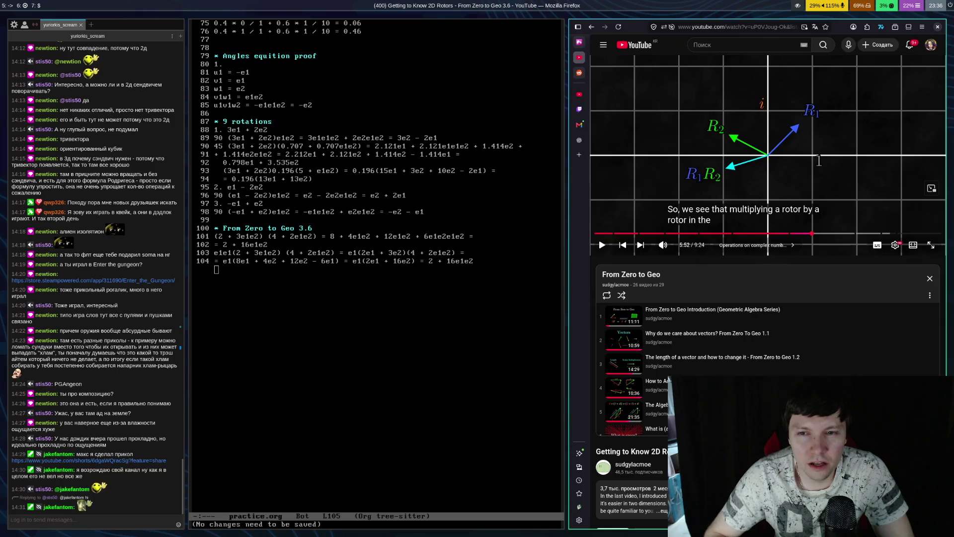
pyautogui.press('space')
pyautogui.press('j')
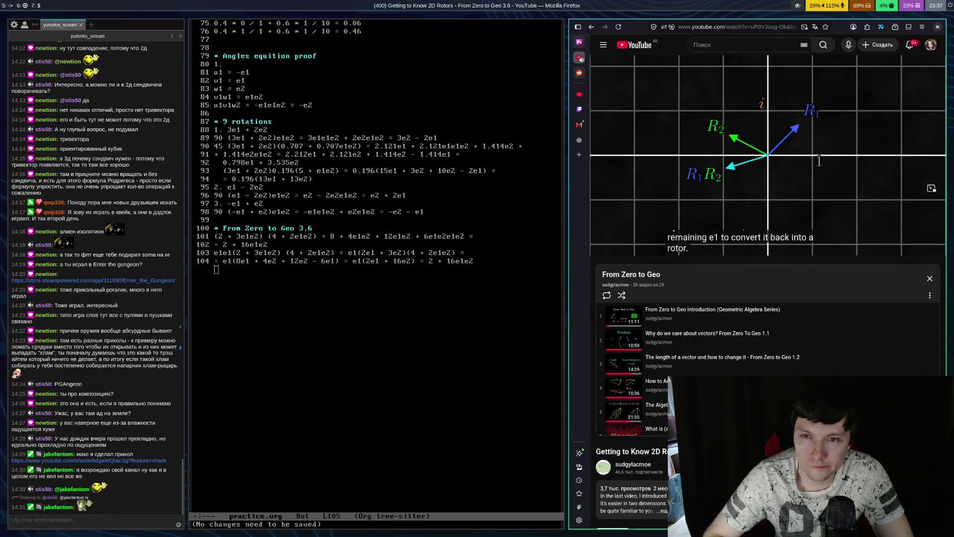
pyautogui.press('space')
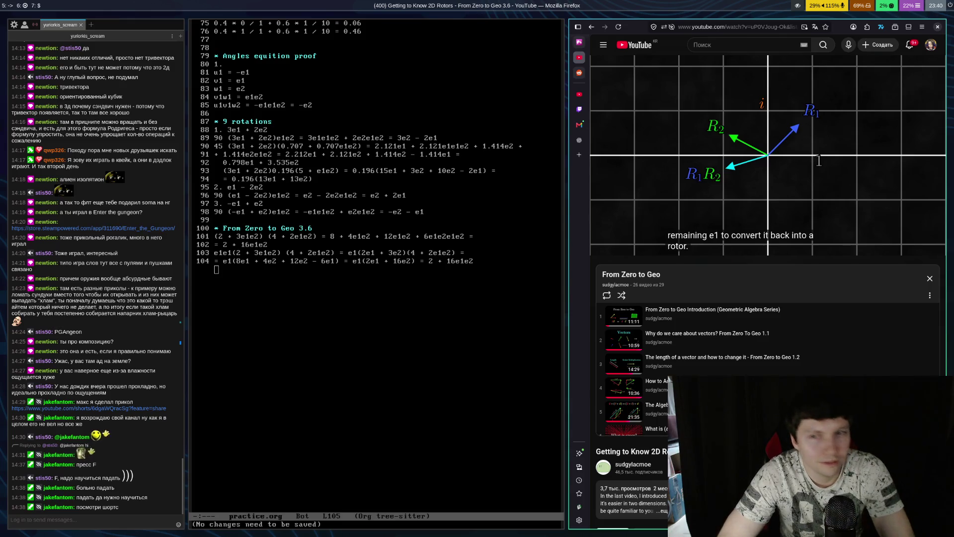
pyautogui.press('space')
pyautogui.press('space')
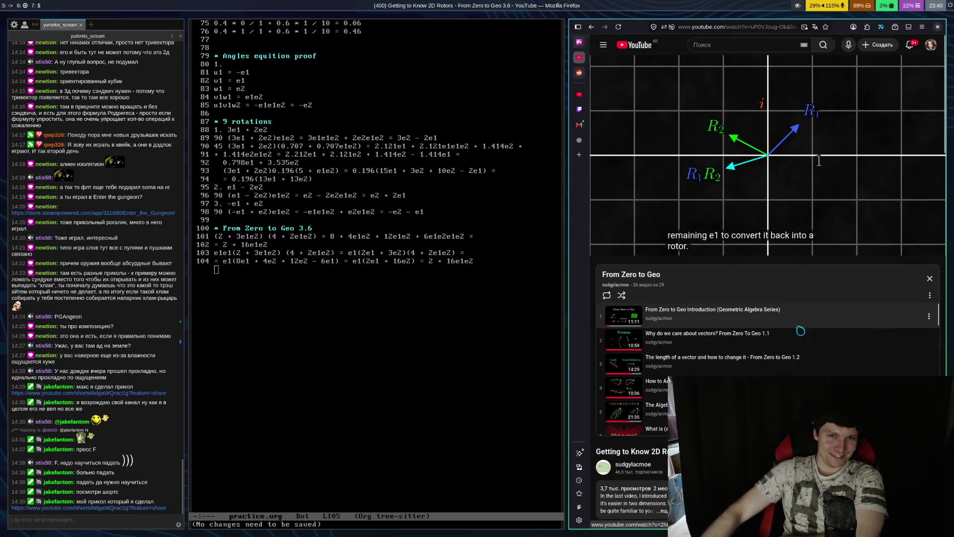
# Open the Twitch channel and the YouTube Short linked in its chat
pyautogui.moveTo(604, 196)
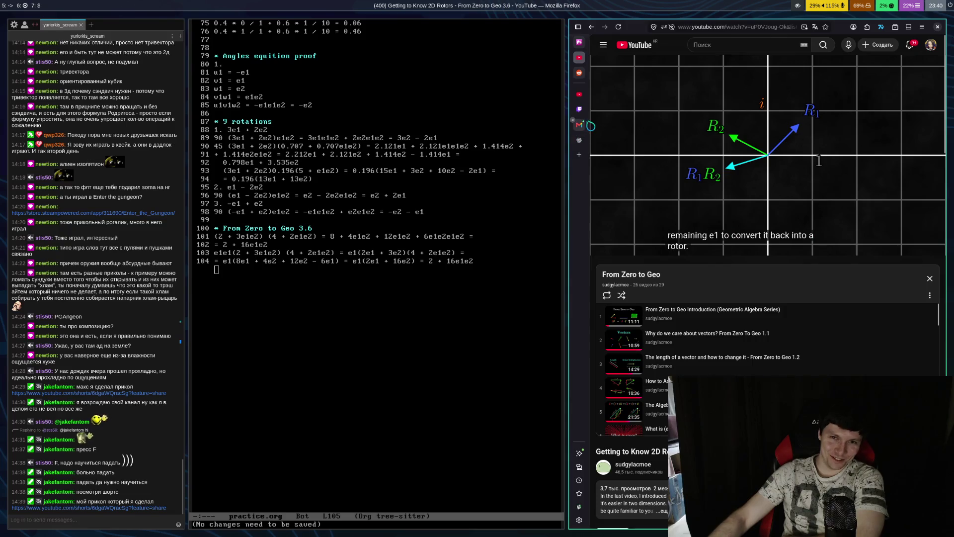
pyautogui.click(579, 109)
pyautogui.click(843, 340)
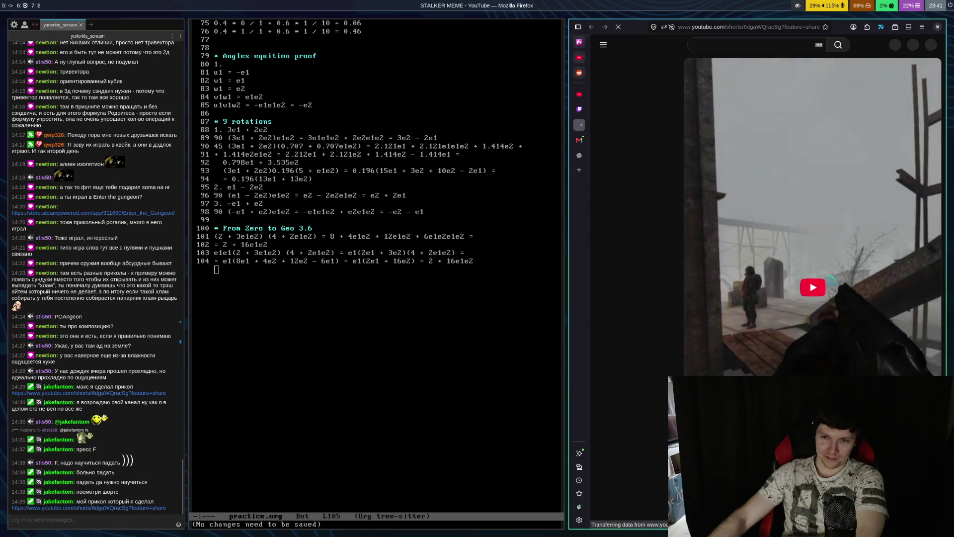
# Play and pause the STALKER MEME Short several times, leaving it paused, then go to the OBS workspace
pyautogui.click(806, 285)
pyautogui.moveTo(672, 74)
pyautogui.press('space')
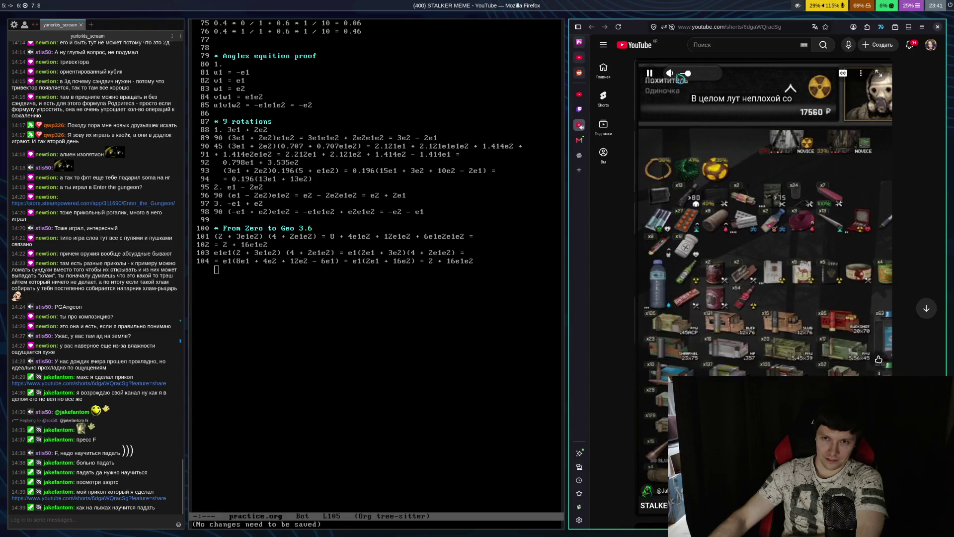
pyautogui.click(711, 170)
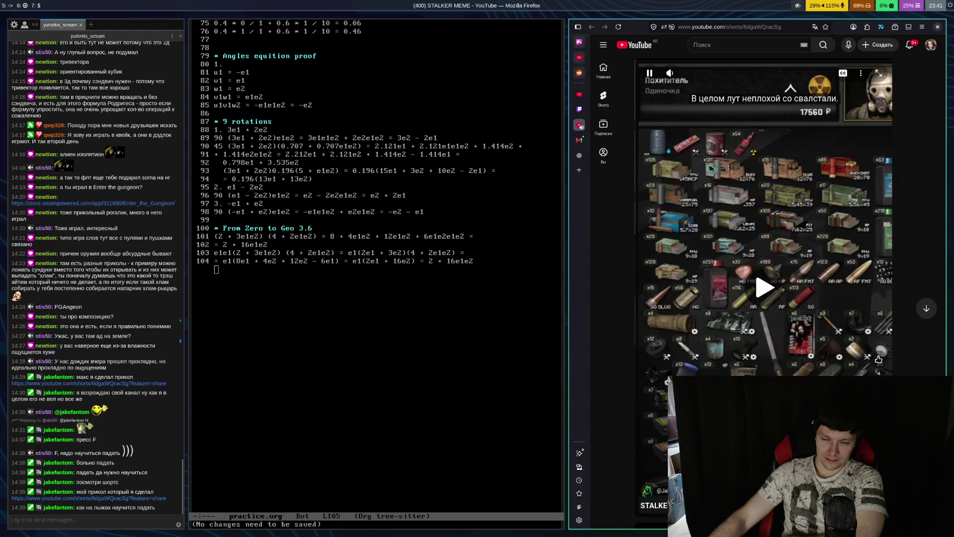
pyautogui.click(711, 170)
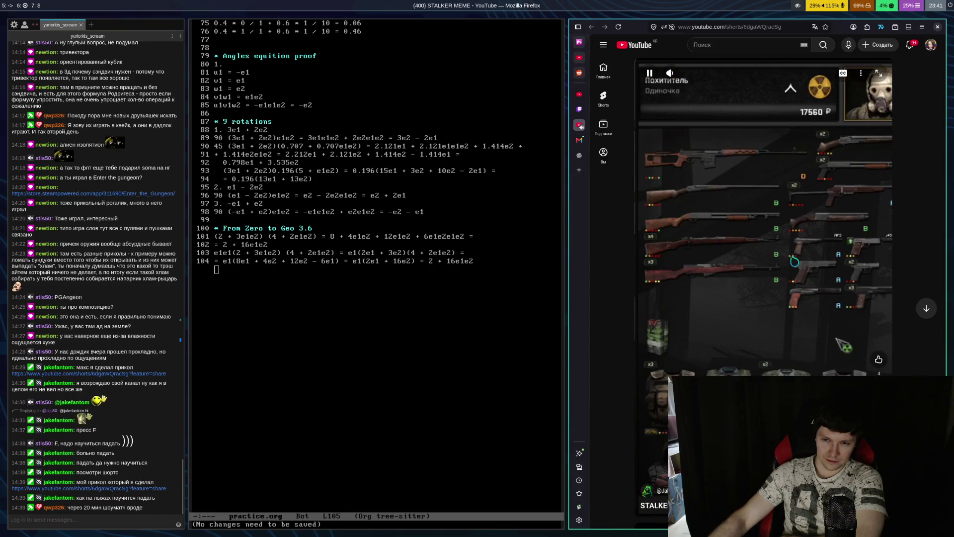
pyautogui.click(786, 279)
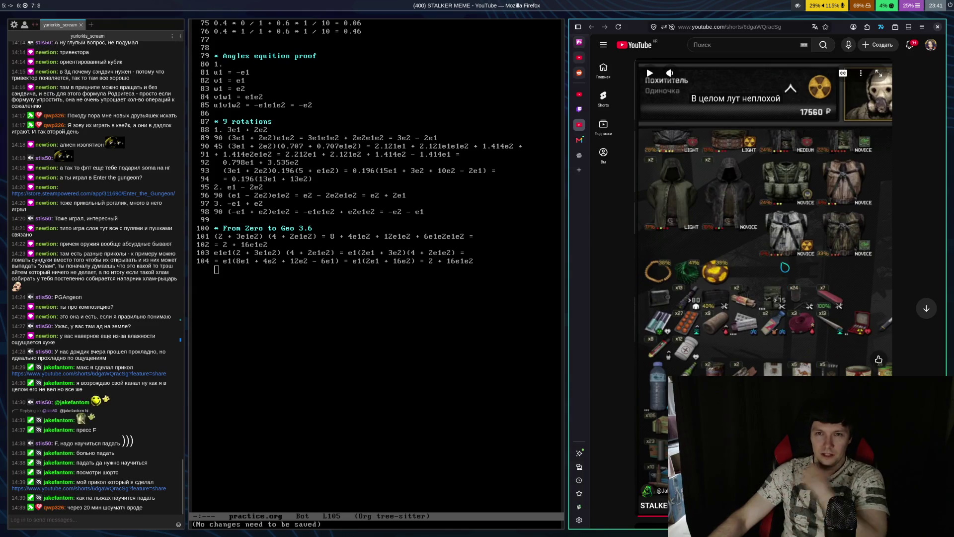
pyautogui.click(784, 270)
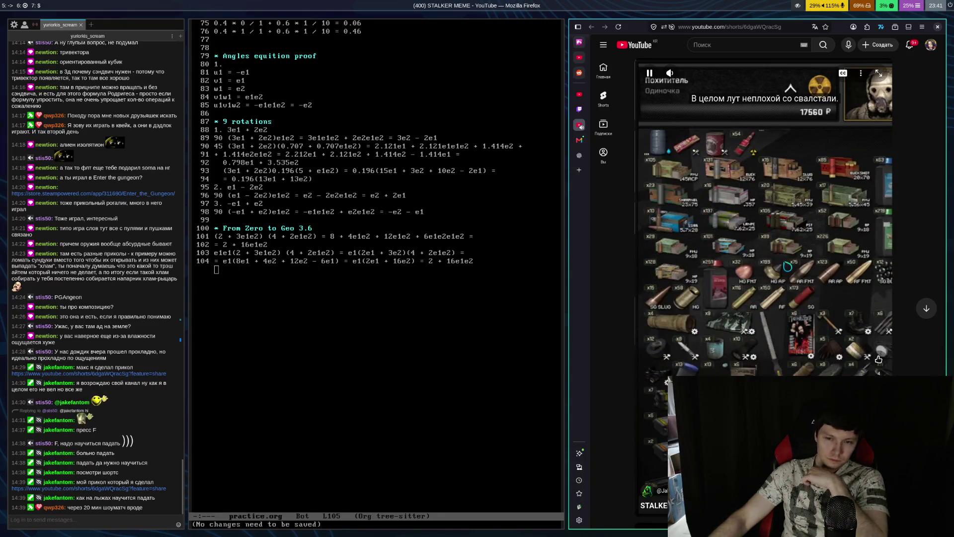
pyautogui.click(784, 283)
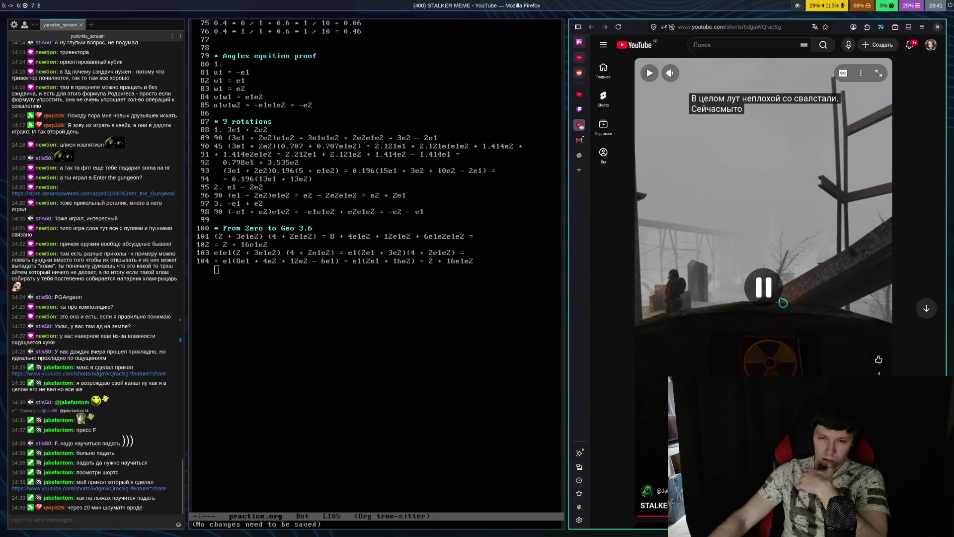
pyautogui.click(778, 321)
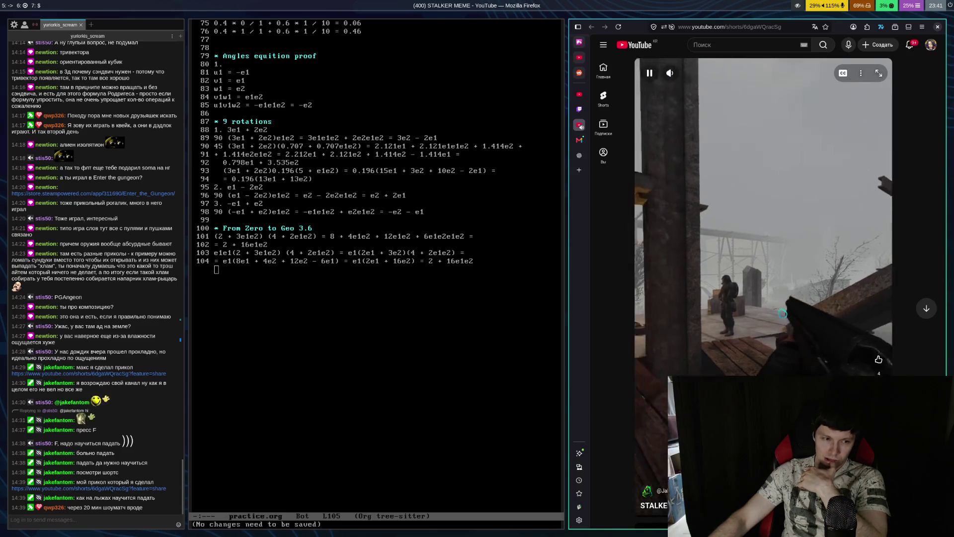
pyautogui.click(781, 313)
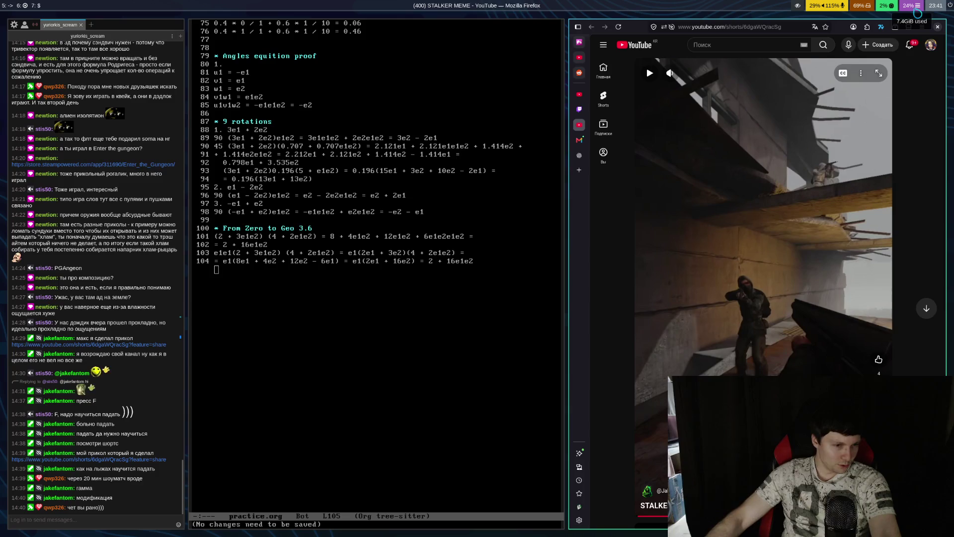
pyautogui.press('super+6')
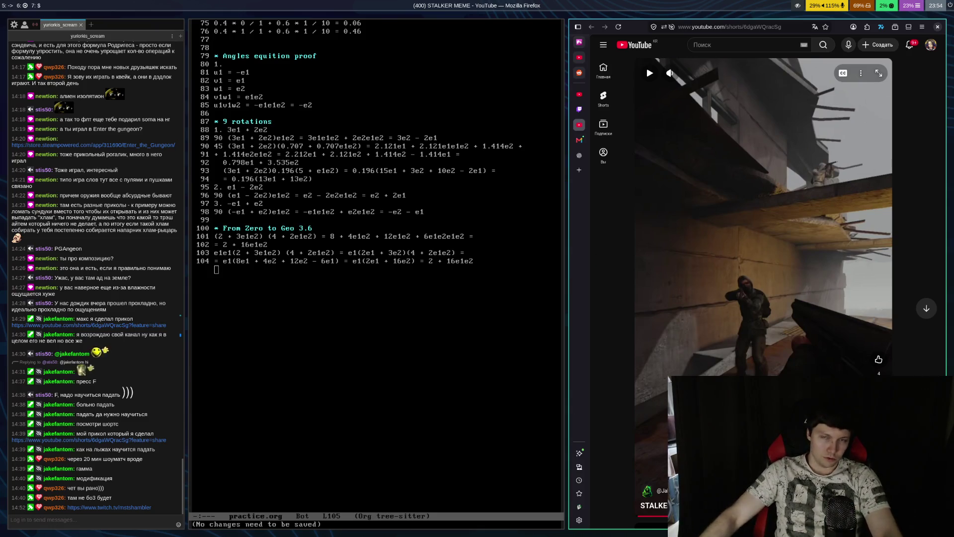
# Switch the browser to the live Twitch stream of the Quake Live show match
pyautogui.click(580, 110)
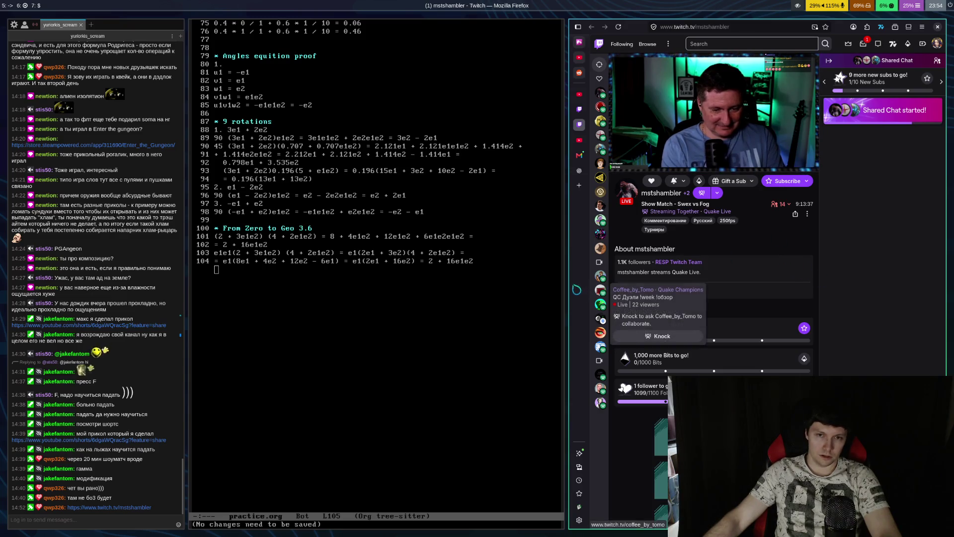
# Open the Twitch notifications panel to see the unread alerts and drop rewards
pyautogui.moveTo(601, 276)
pyautogui.moveTo(631, 162)
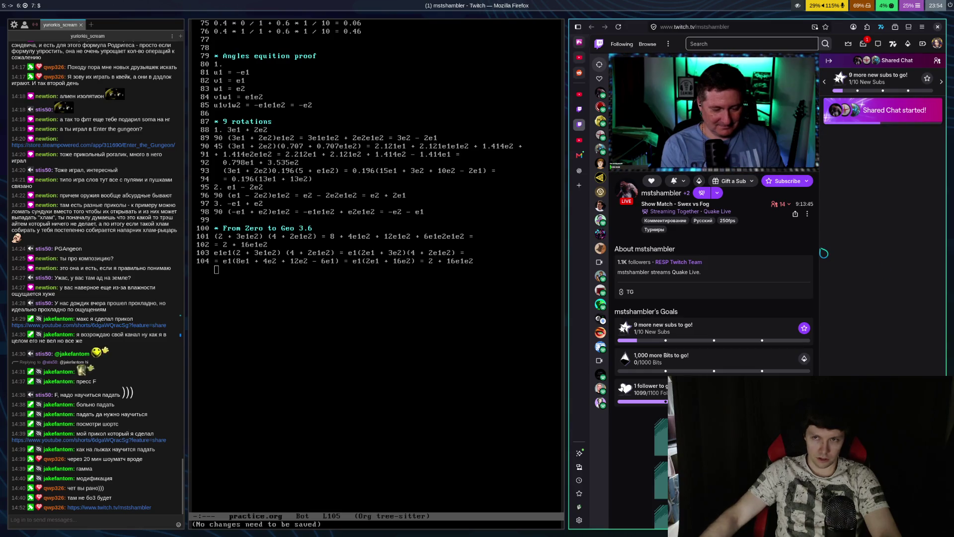
pyautogui.click(863, 44)
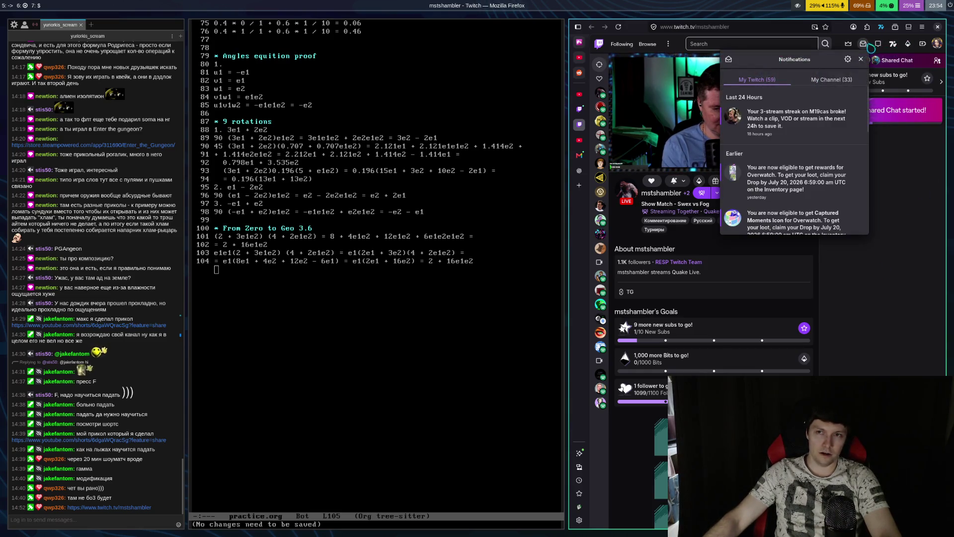
# Dismiss the notifications, watch the From Zero to Geo rotors video, then return to mstshambler's stream
pyautogui.click(865, 62)
pyautogui.hotkey('alt', '2')
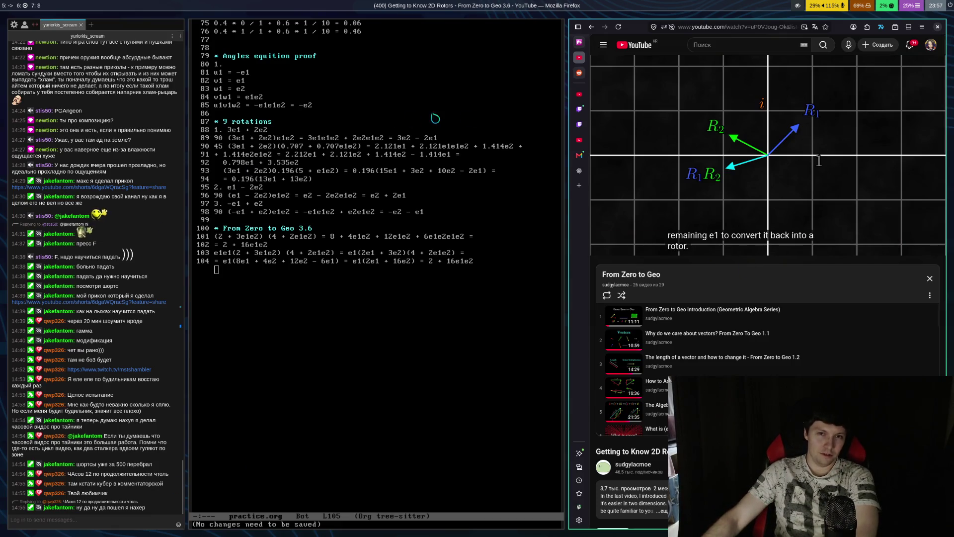
pyautogui.click(579, 124)
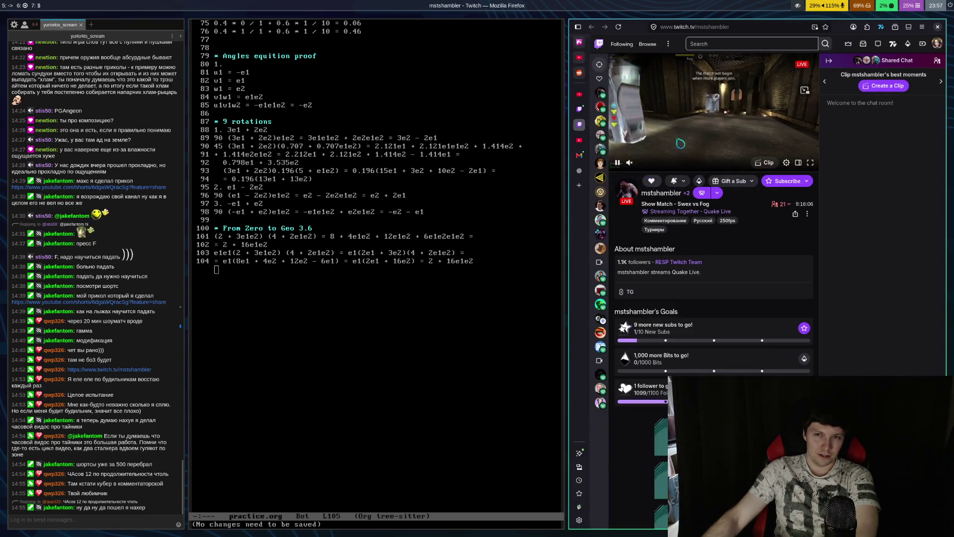
pyautogui.click(629, 163)
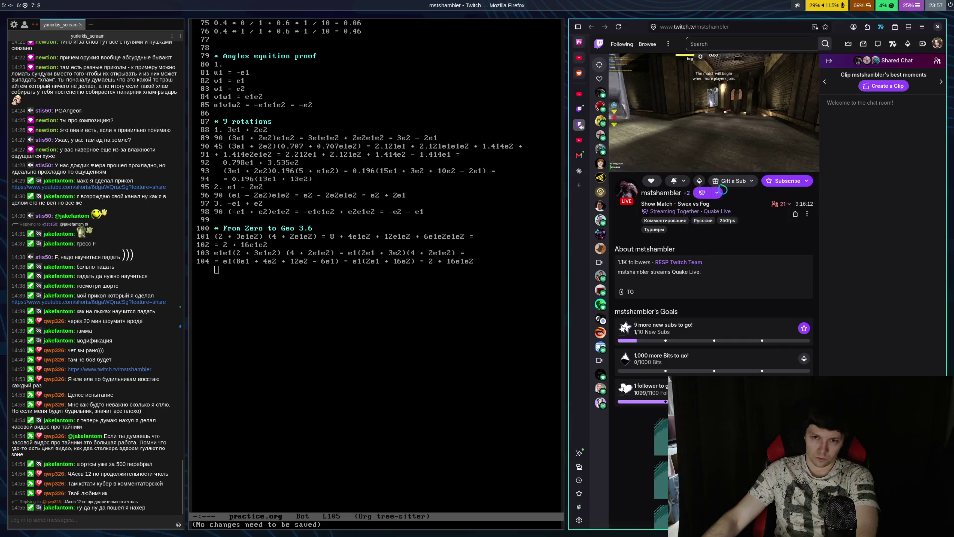
pyautogui.moveTo(714, 189)
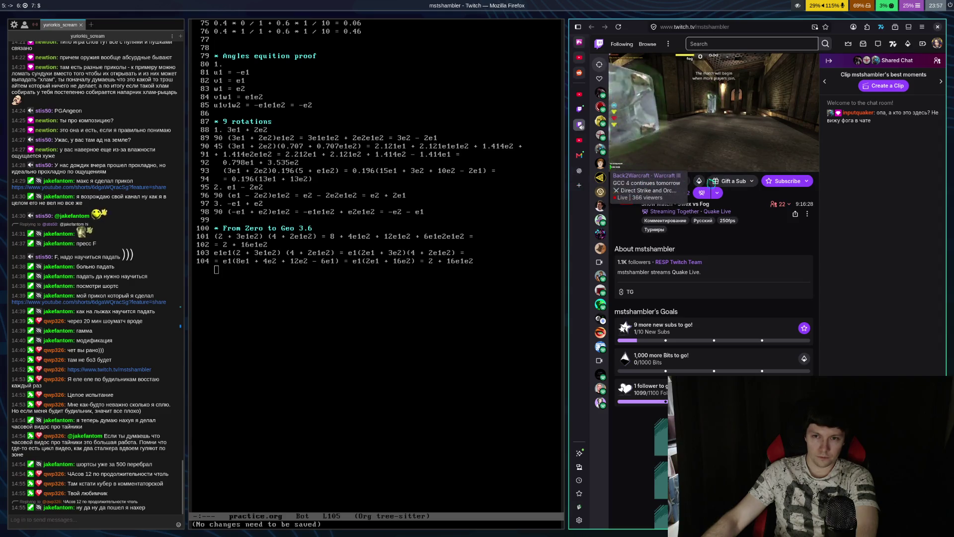
pyautogui.moveTo(653, 189)
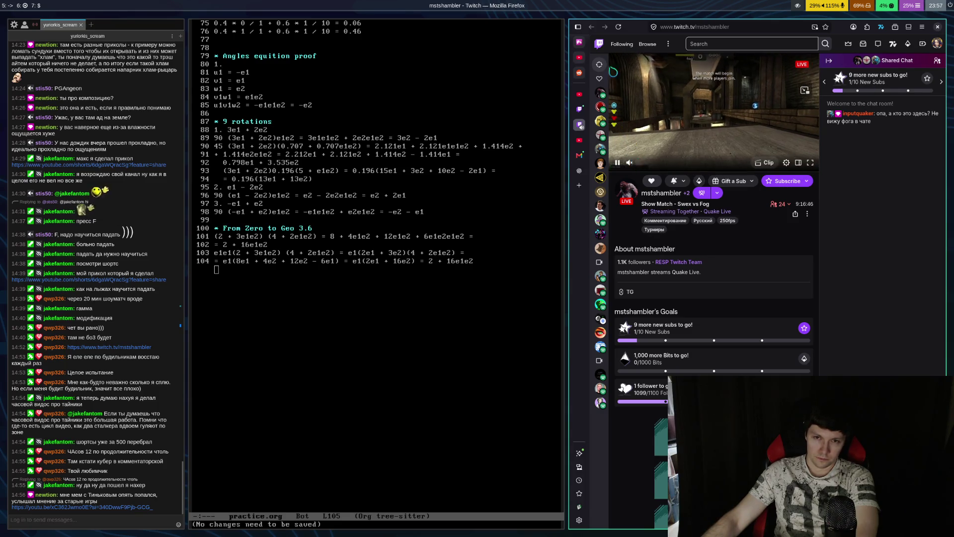
pyautogui.click(582, 59)
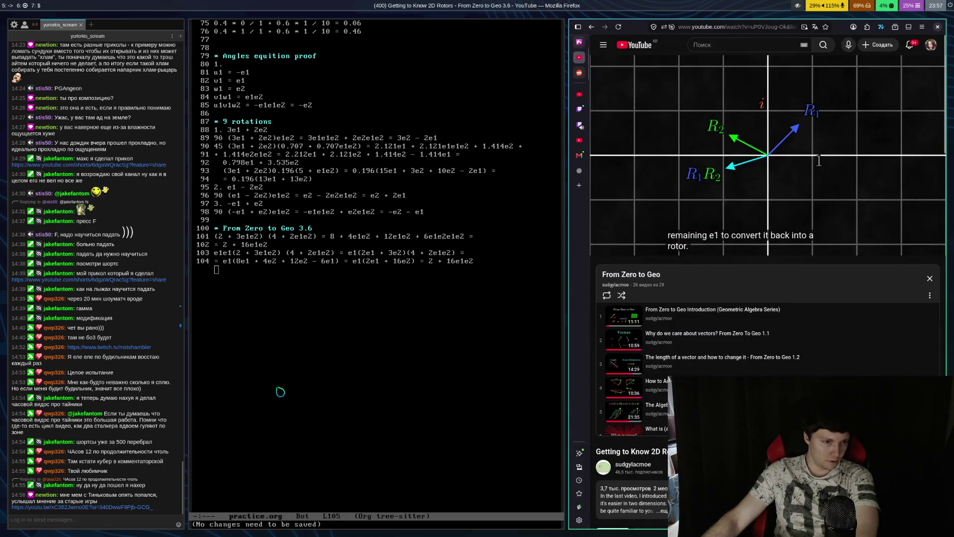
# Go to the other Twitch stream and open the youtu.be link posted in its chat
pyautogui.click(580, 109)
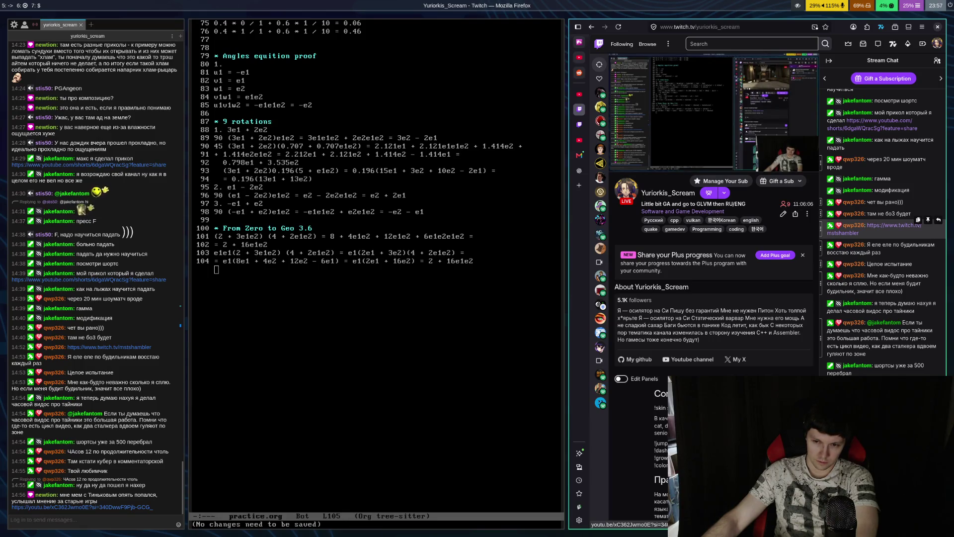
pyautogui.click(875, 402)
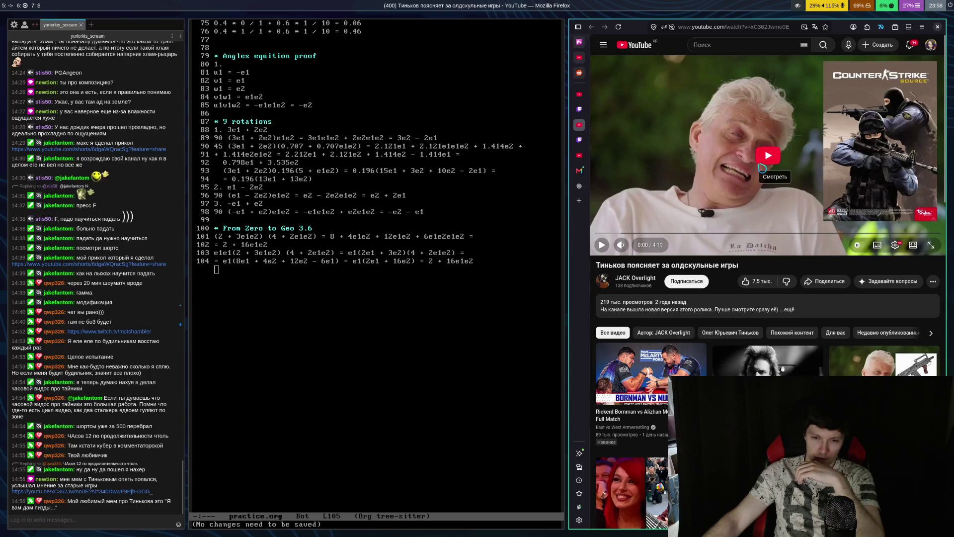
# Play the old-school games video with brief pauses at 0:33 and 0:38, stopping at 0:49
pyautogui.click(762, 168)
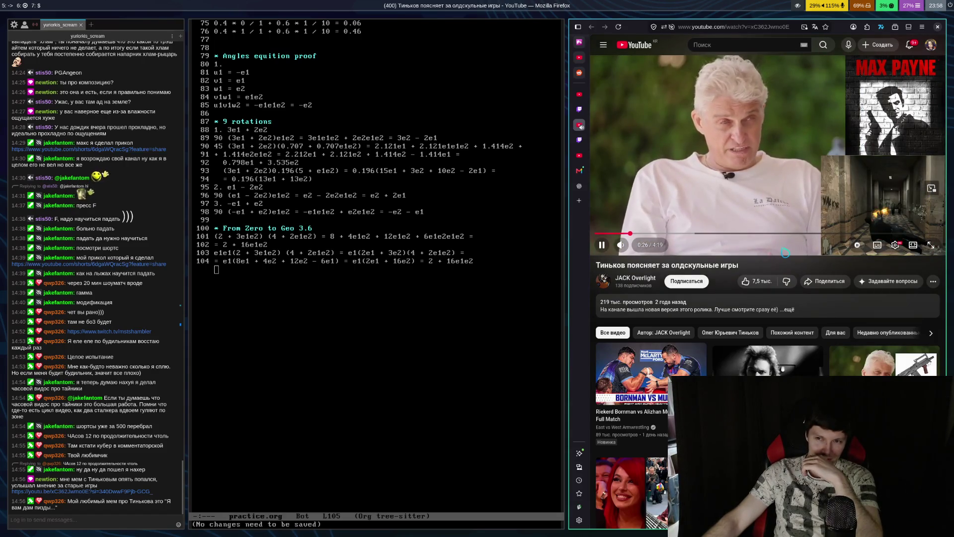
pyautogui.click(826, 127)
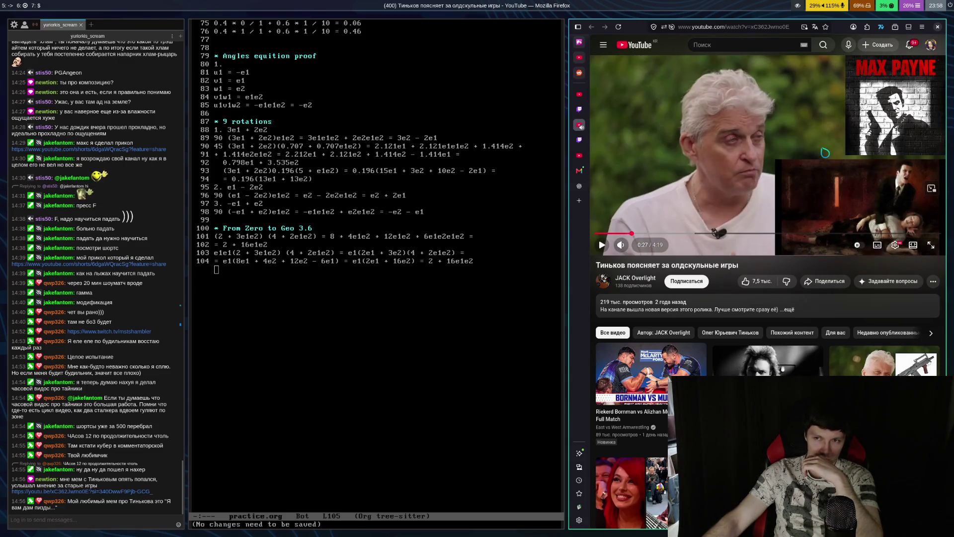
pyautogui.click(819, 169)
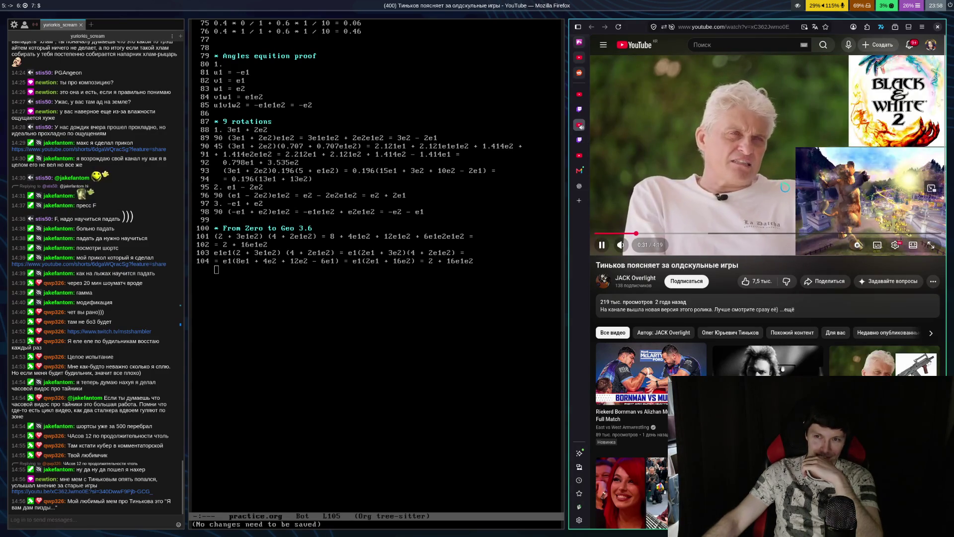
pyautogui.click(928, 101)
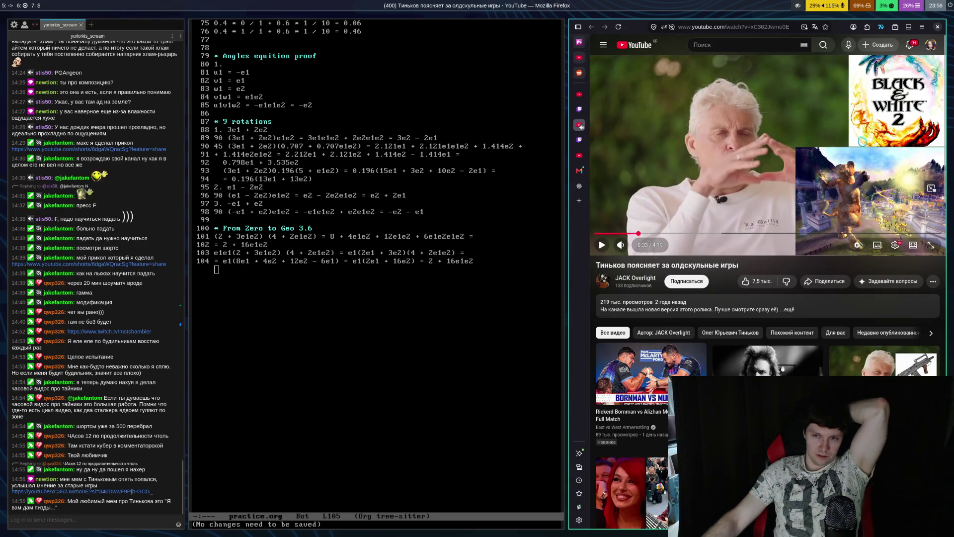
pyautogui.click(799, 159)
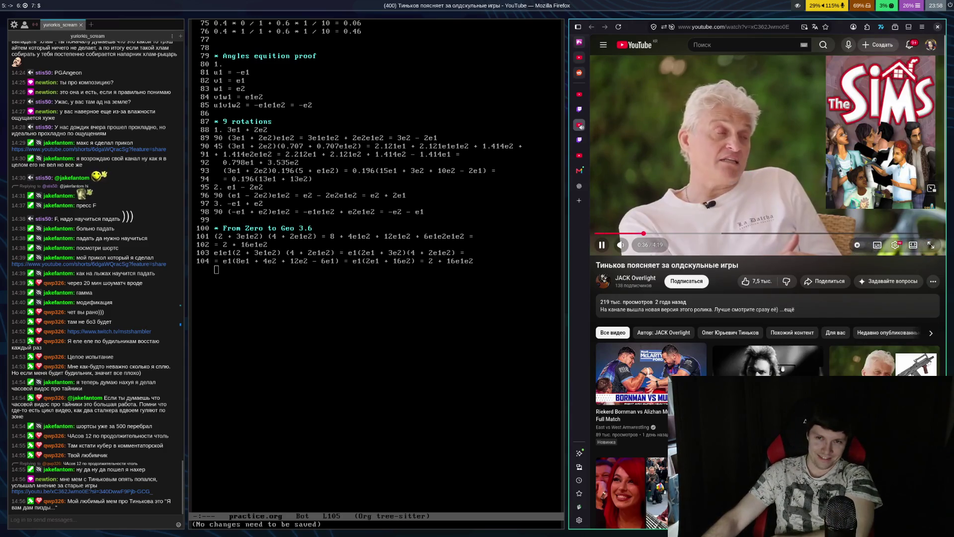
pyautogui.press('space')
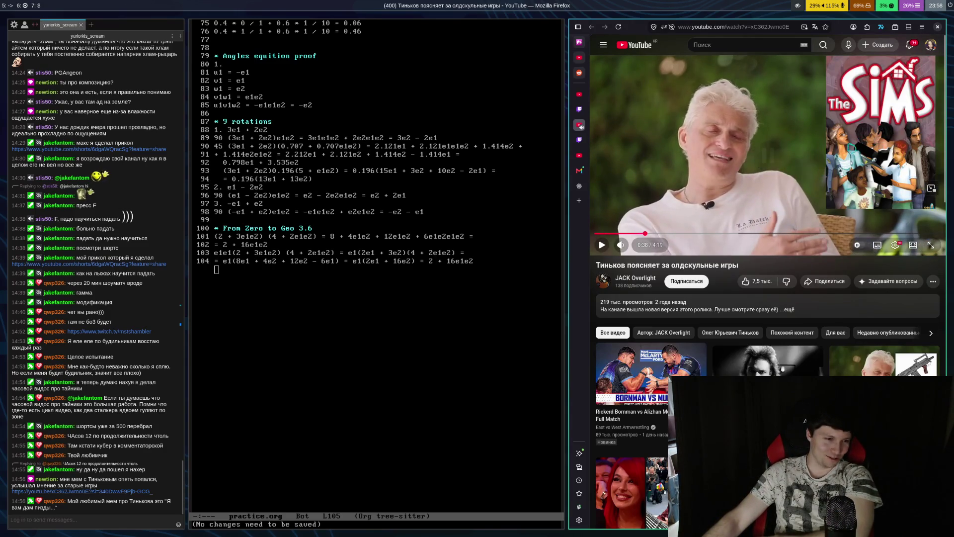
pyautogui.press('space')
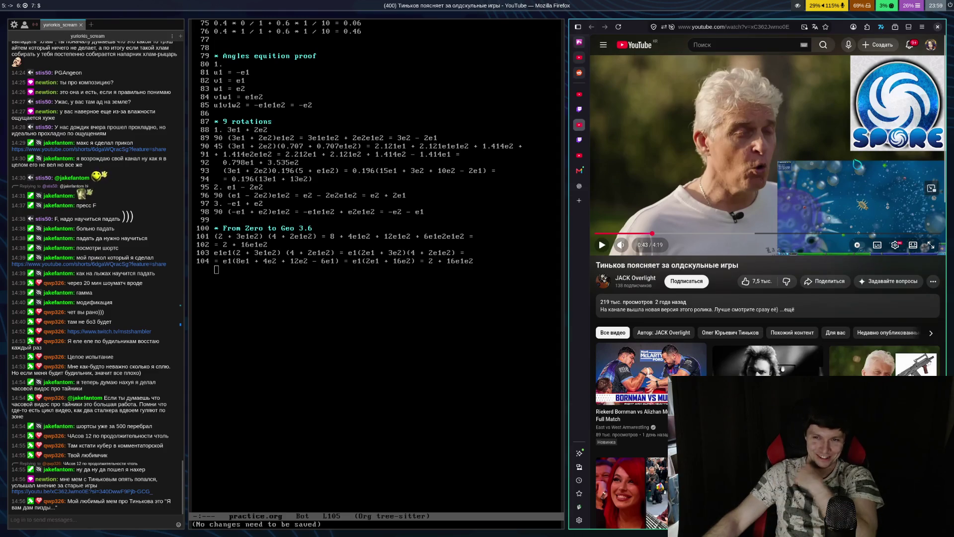
pyautogui.click(835, 127)
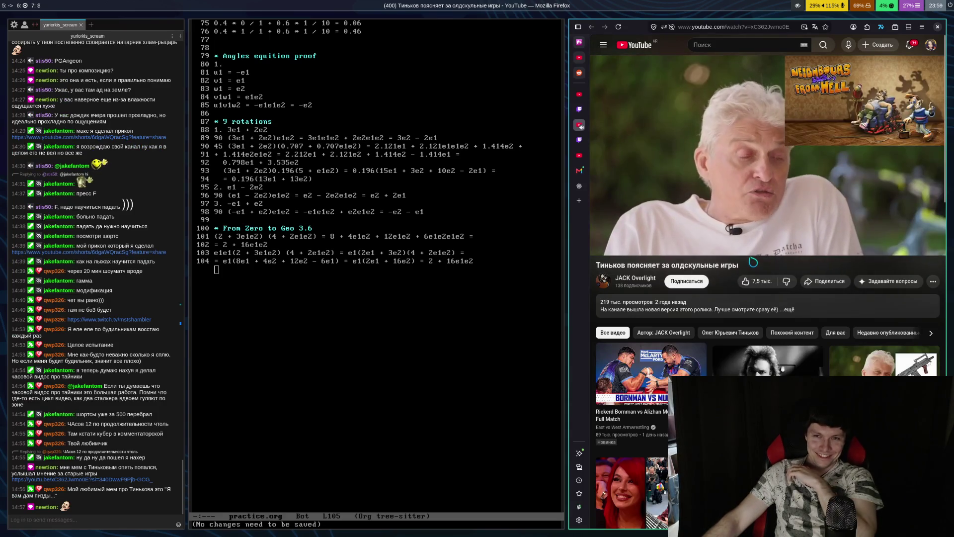
pyautogui.click(768, 164)
# Toggle full screen and play the video in short bursts, pausing at 0:51, 0:56 and 1:00
pyautogui.doubleClick(769, 158)
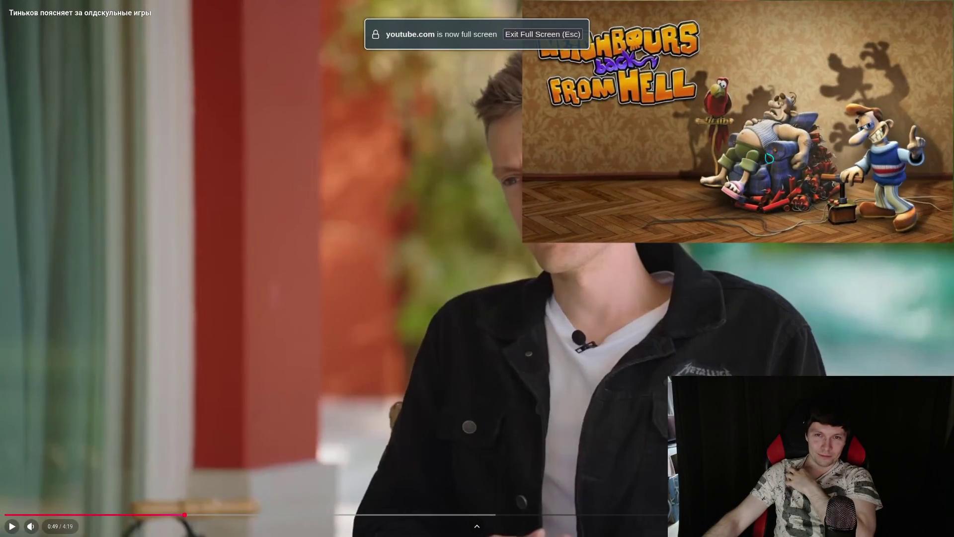
pyautogui.doubleClick(708, 135)
pyautogui.click(708, 135)
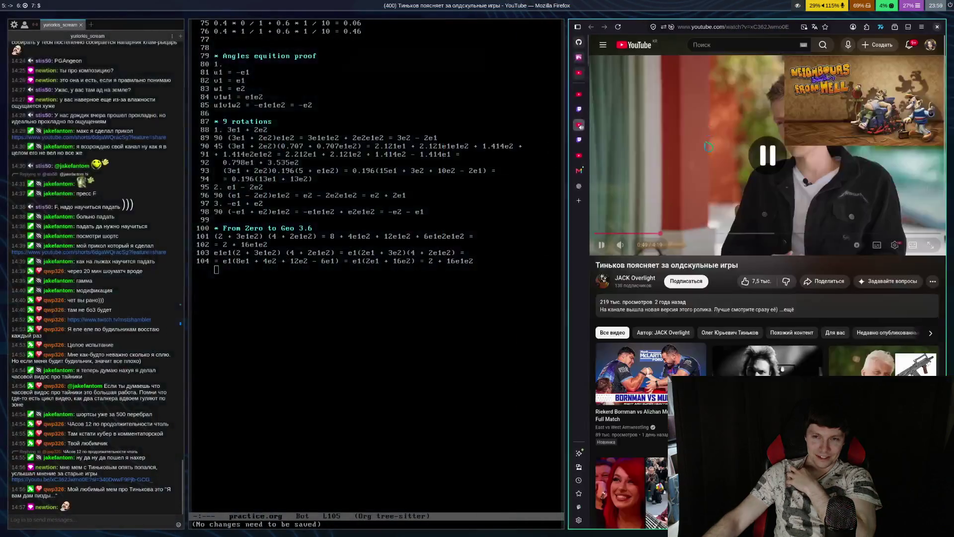
pyautogui.click(709, 135)
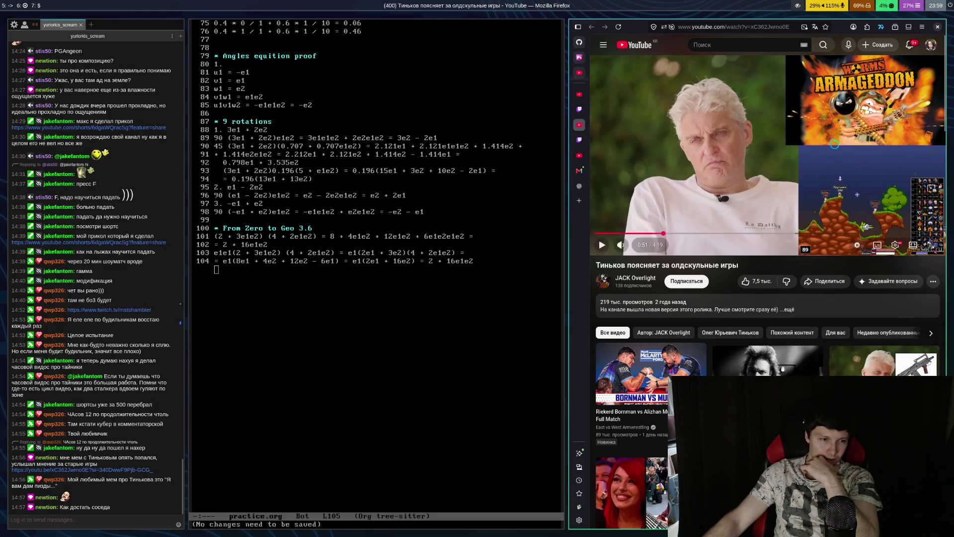
pyautogui.press('space')
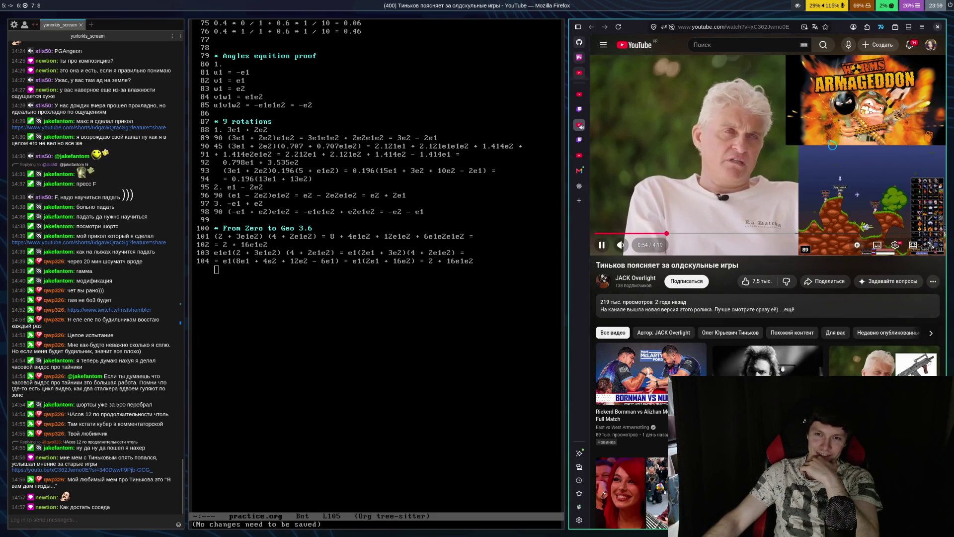
pyautogui.press('space')
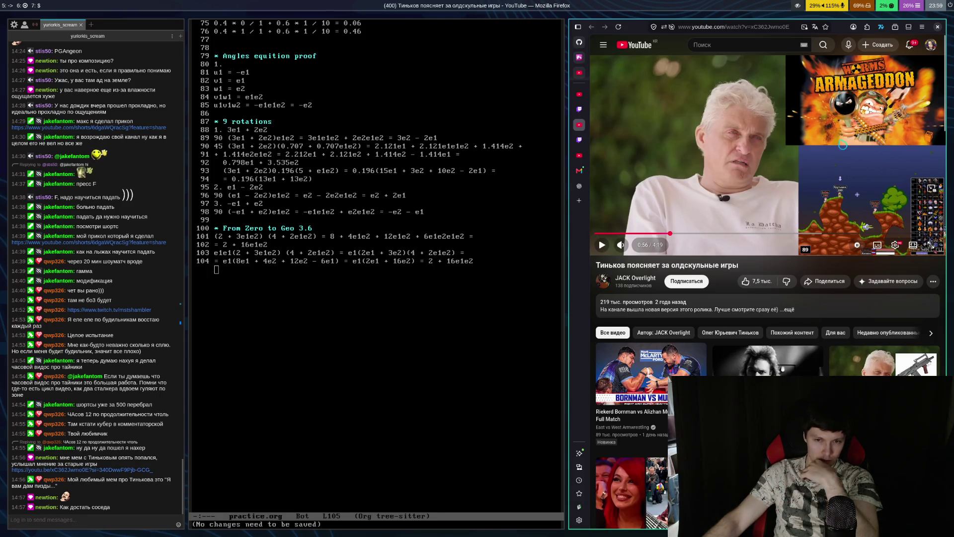
pyautogui.click(844, 147)
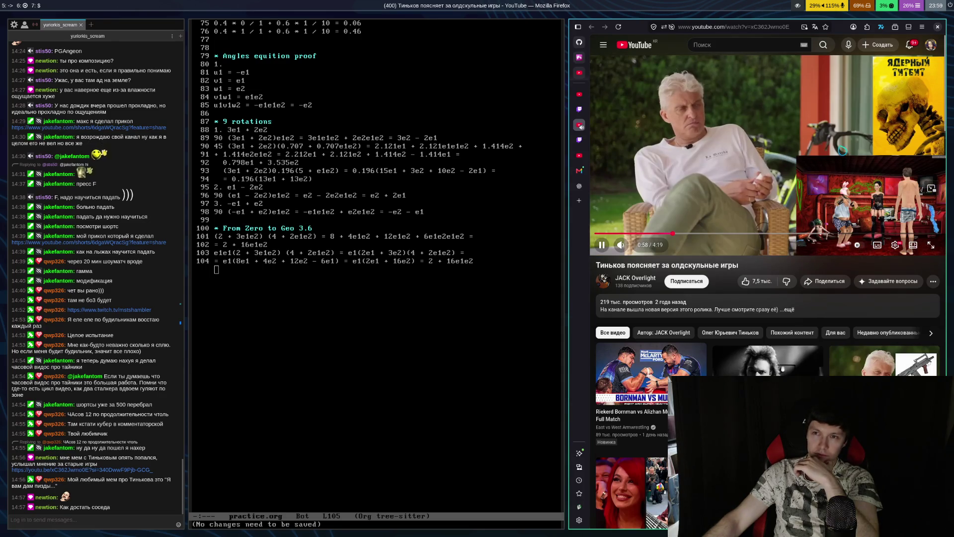
pyautogui.click(821, 147)
pyautogui.press('f')
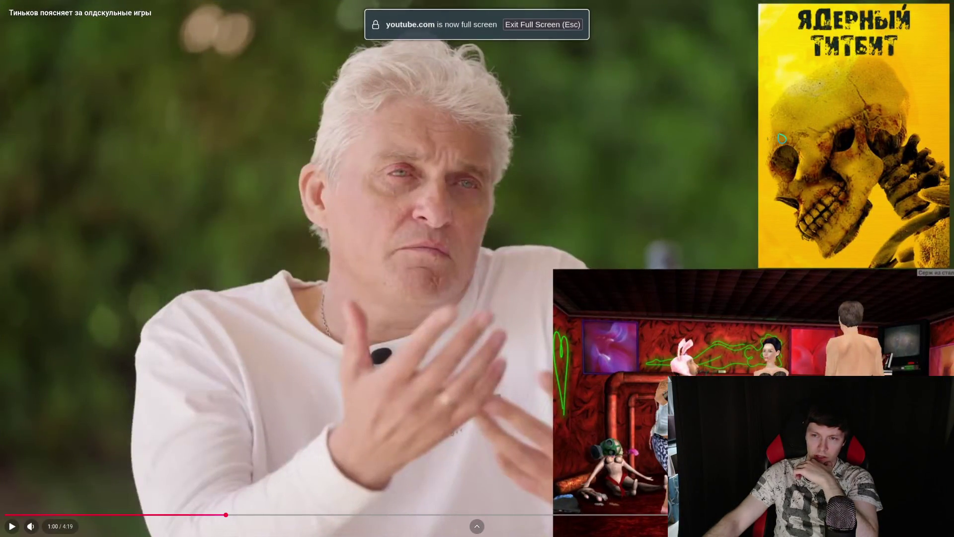
# Resume the old-school games video and leave full screen view
pyautogui.click(750, 129)
pyautogui.press('f')
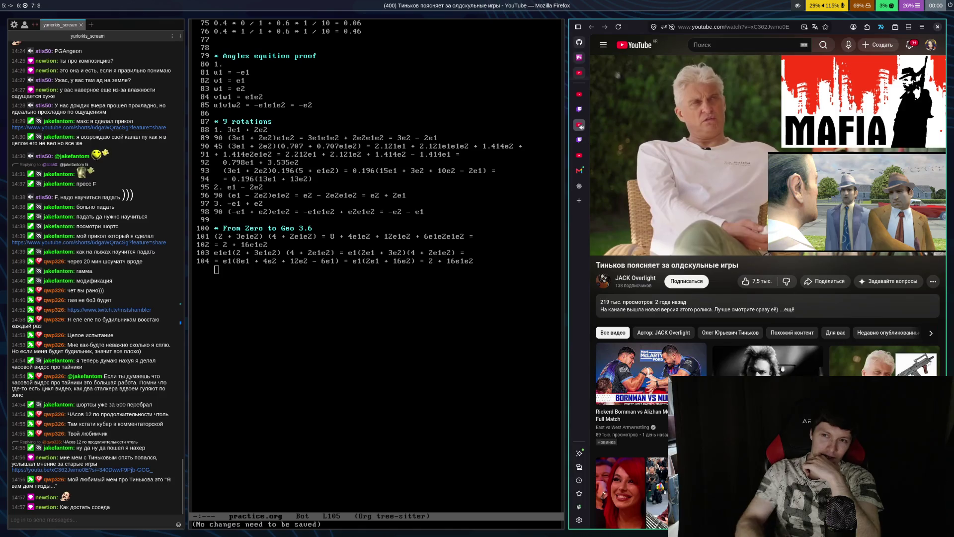
# Play the video in short stretches, pausing at 2:00, 2:03 and 2:07
pyautogui.click(781, 254)
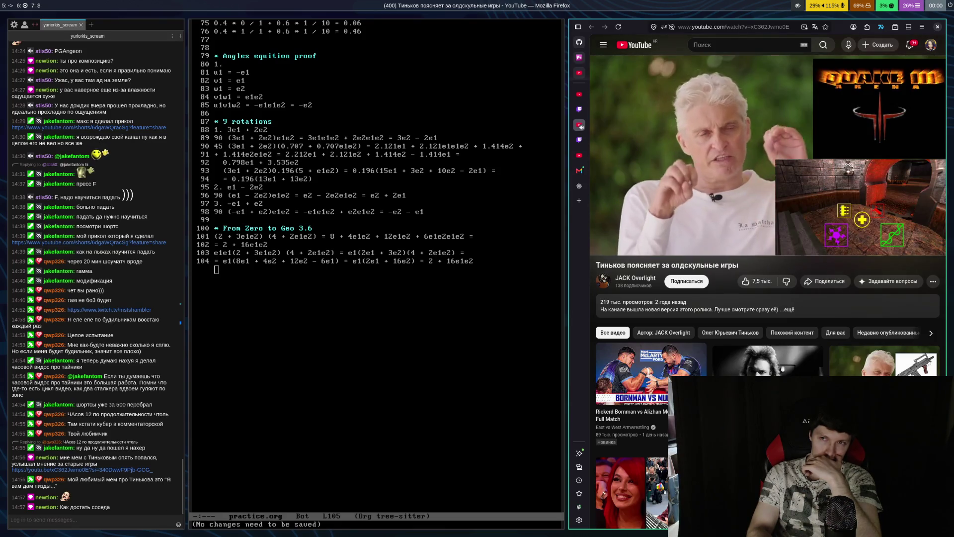
pyautogui.press('space')
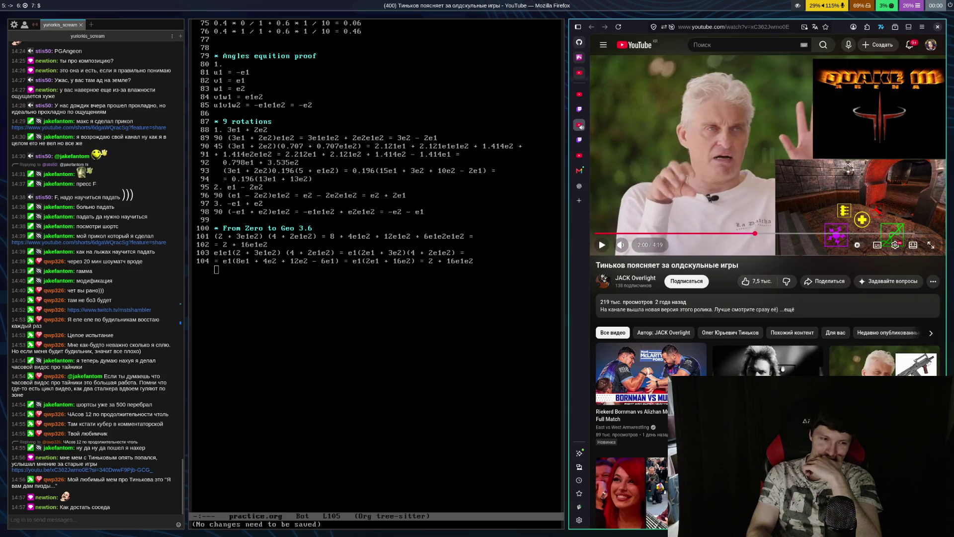
pyautogui.press('space')
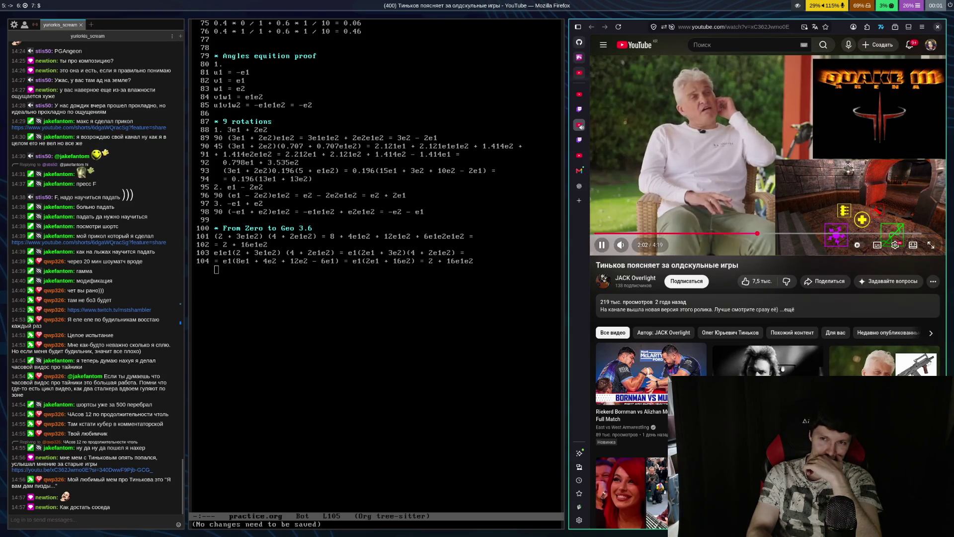
pyautogui.press('space')
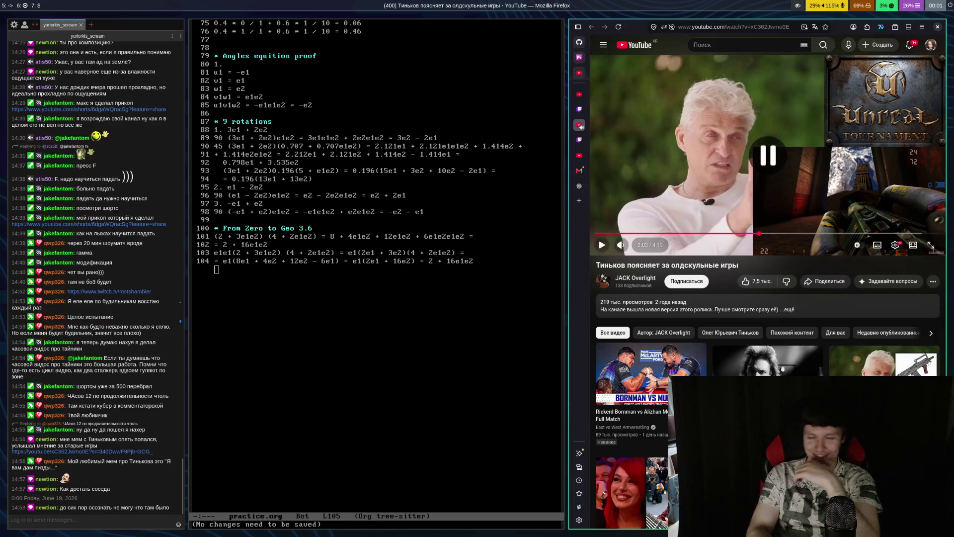
pyautogui.press('space')
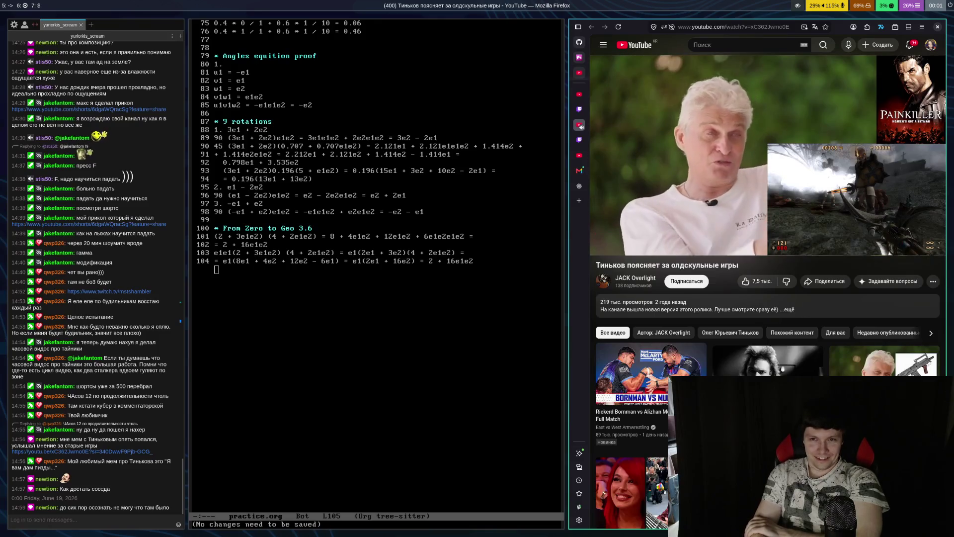
pyautogui.press('space')
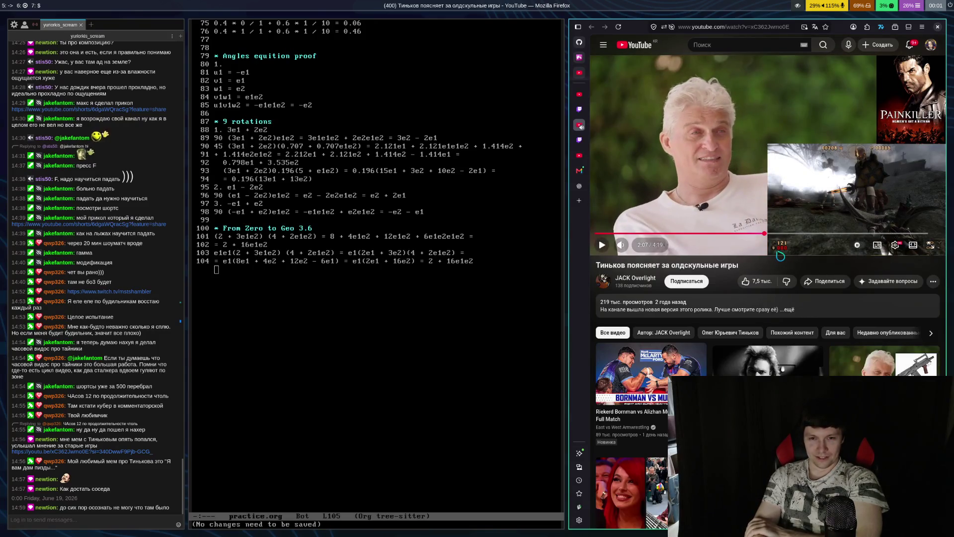
# Rewind to 2:02 and rewatch in bursts, pausing at 2:03, 2:05 and 2:08 on Doom 3
pyautogui.press('Left')
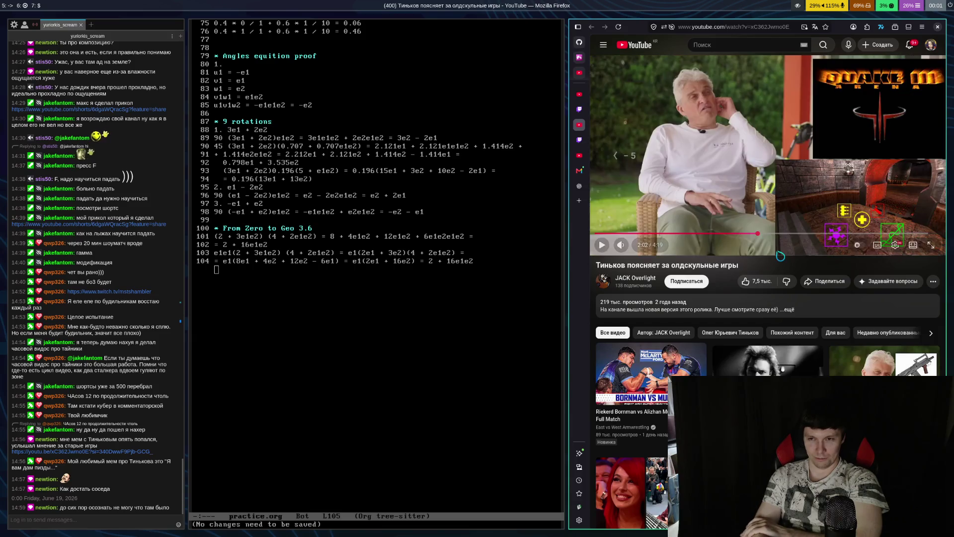
pyautogui.press('Left')
pyautogui.press('Right')
pyautogui.press('space')
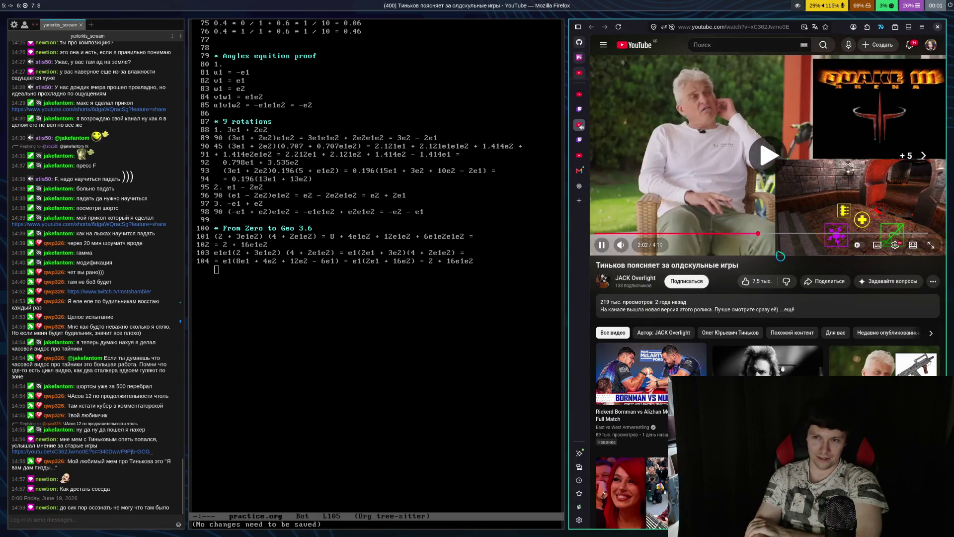
pyautogui.press('space')
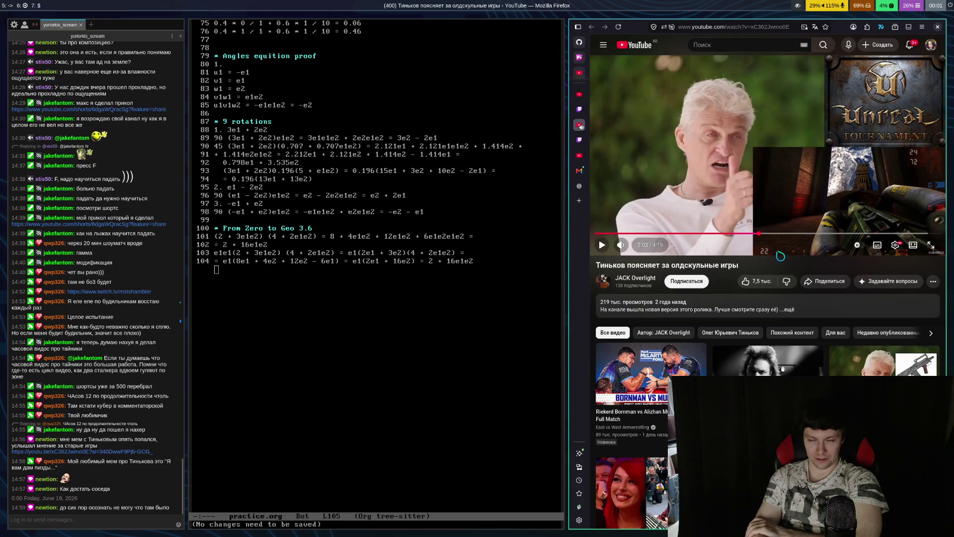
pyautogui.press('space')
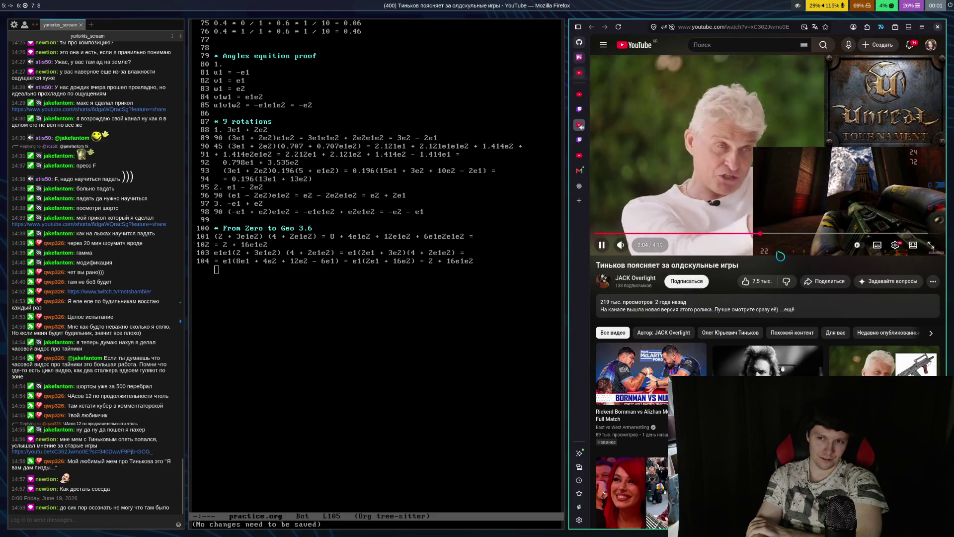
pyautogui.press('space')
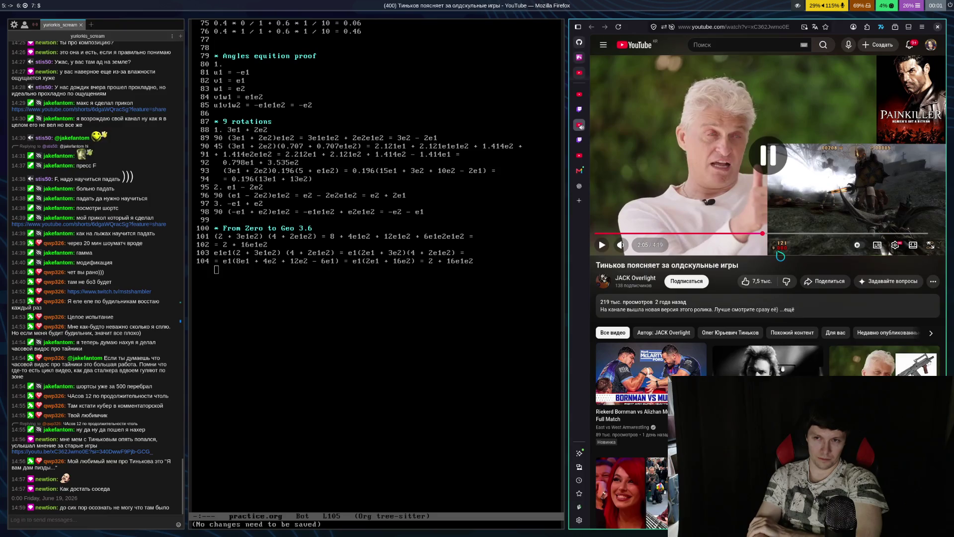
pyautogui.press('space')
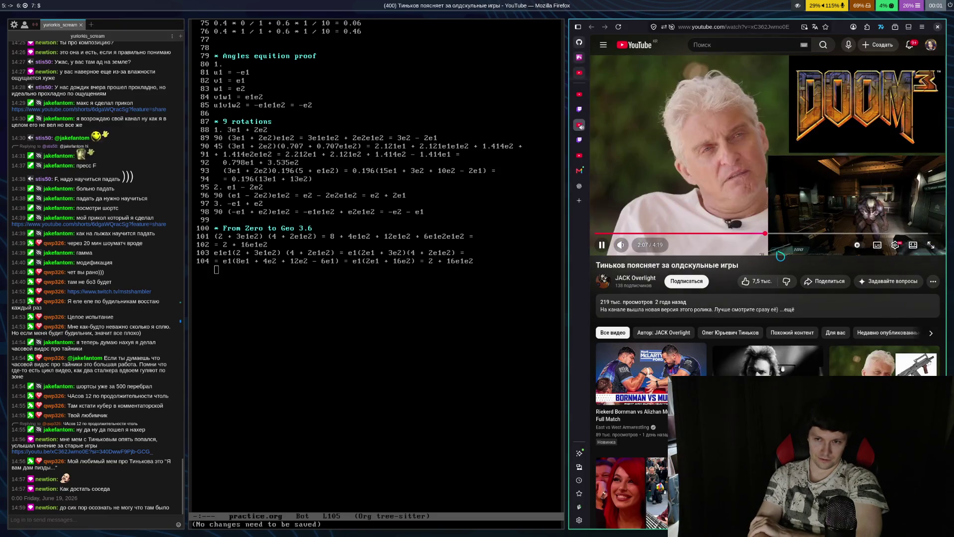
pyautogui.press('space')
pyautogui.press('space')
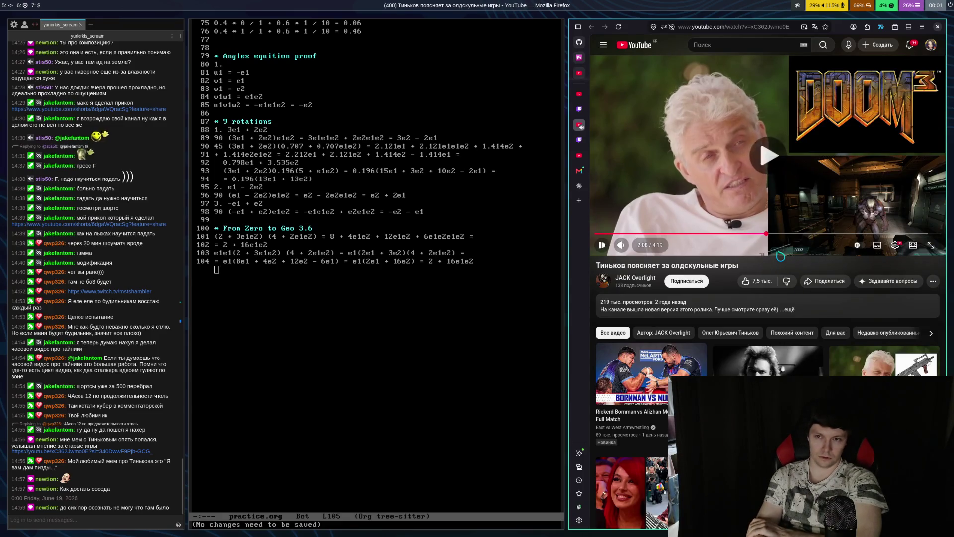
pyautogui.press('space')
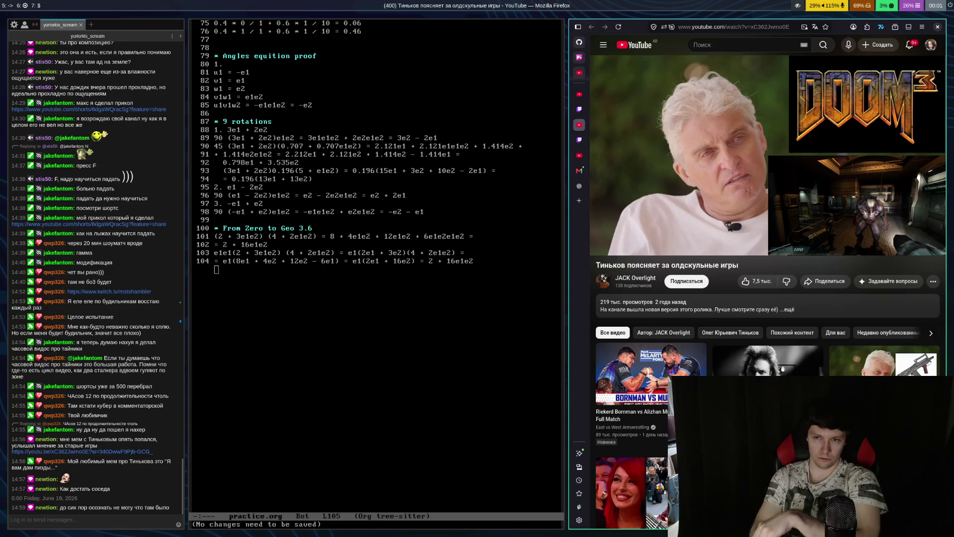
# Play the video from 2:14 in short stretches, pausing at 2:18, 2:23, 2:36 and 2:43
pyautogui.click(787, 167)
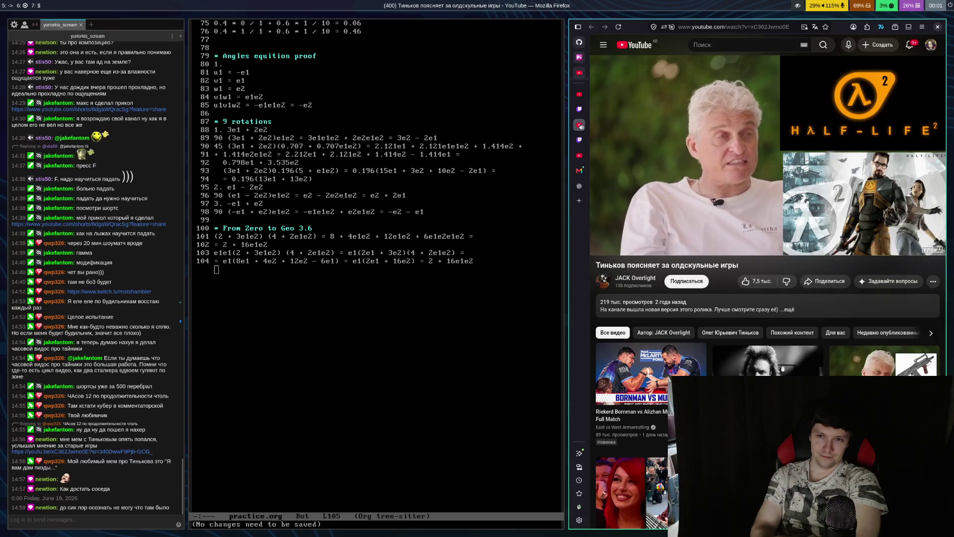
pyautogui.click(780, 252)
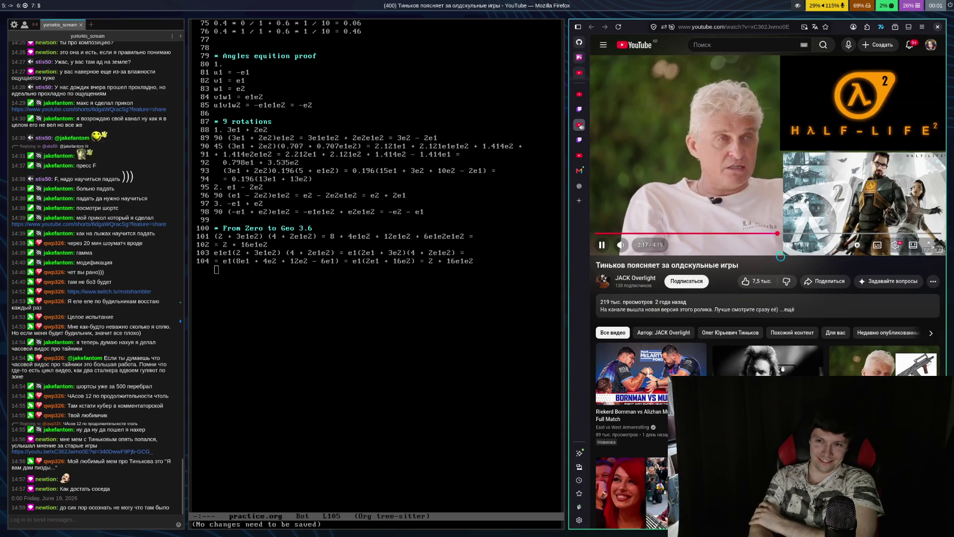
pyautogui.press('space')
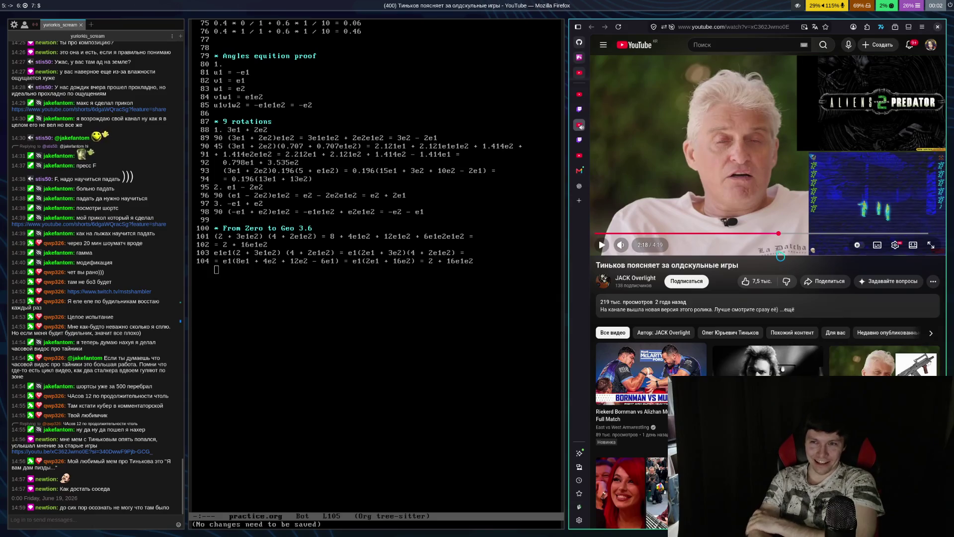
pyautogui.press('space')
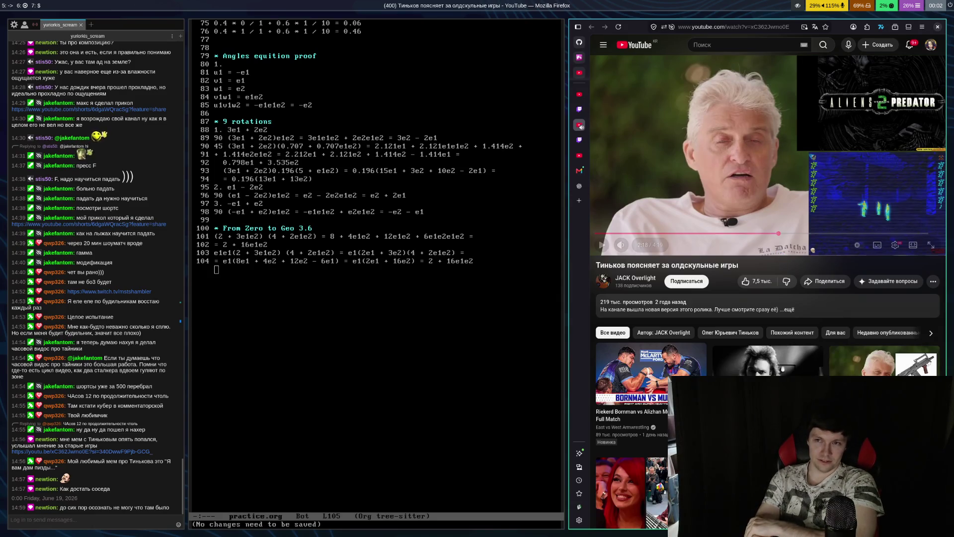
pyautogui.click(781, 254)
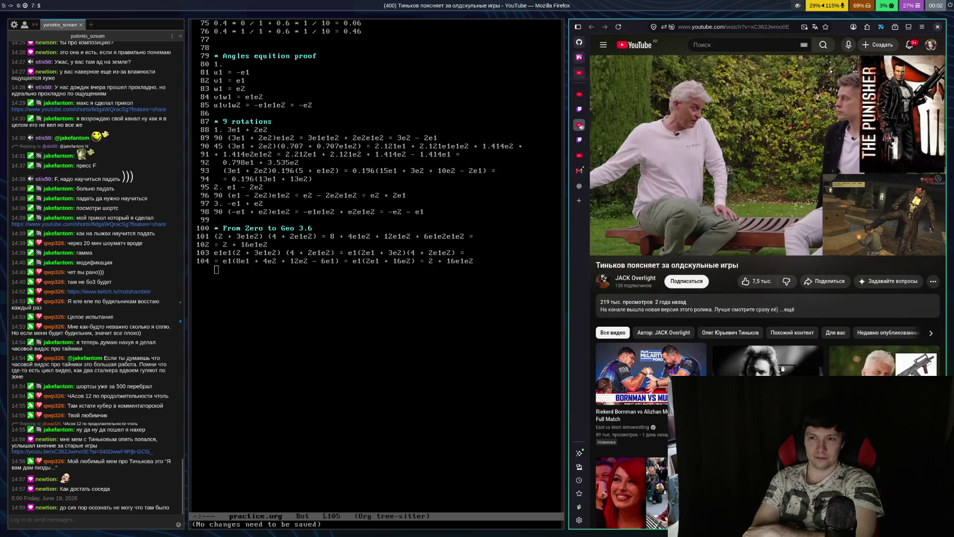
pyautogui.click(781, 256)
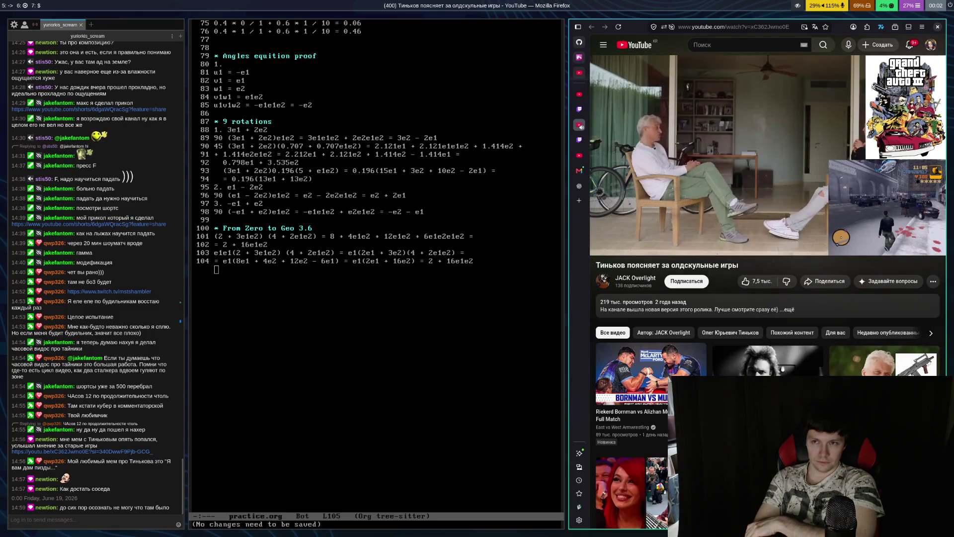
pyautogui.click(780, 253)
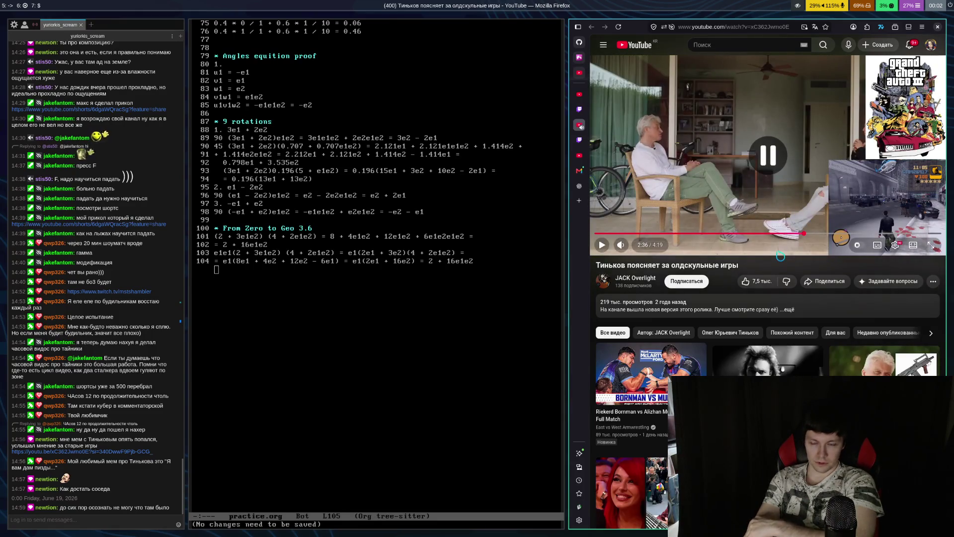
pyautogui.click(780, 253)
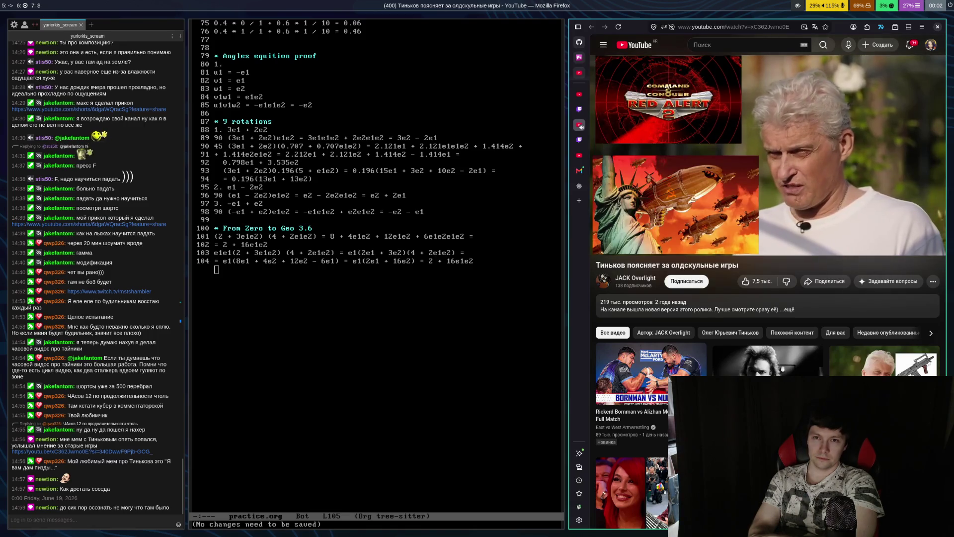
pyautogui.click(781, 252)
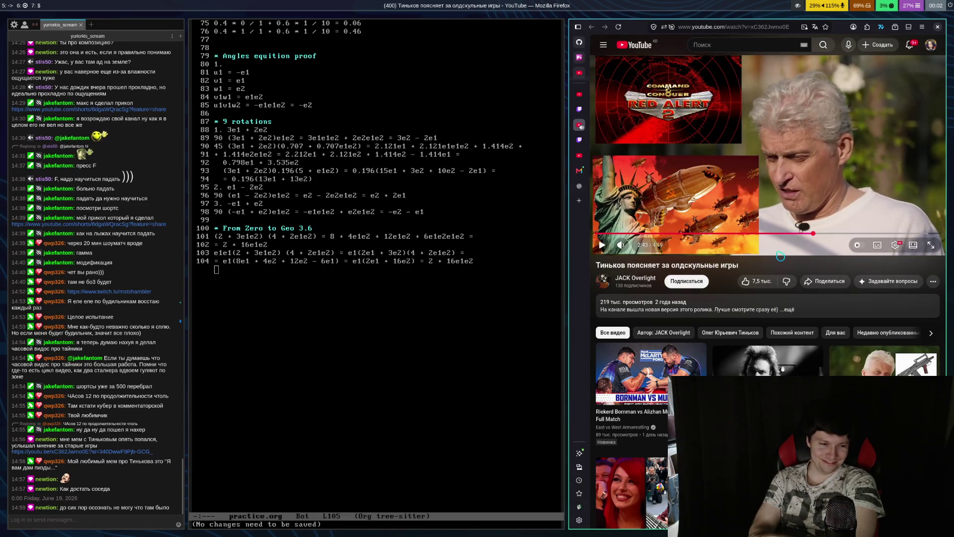
pyautogui.click(781, 254)
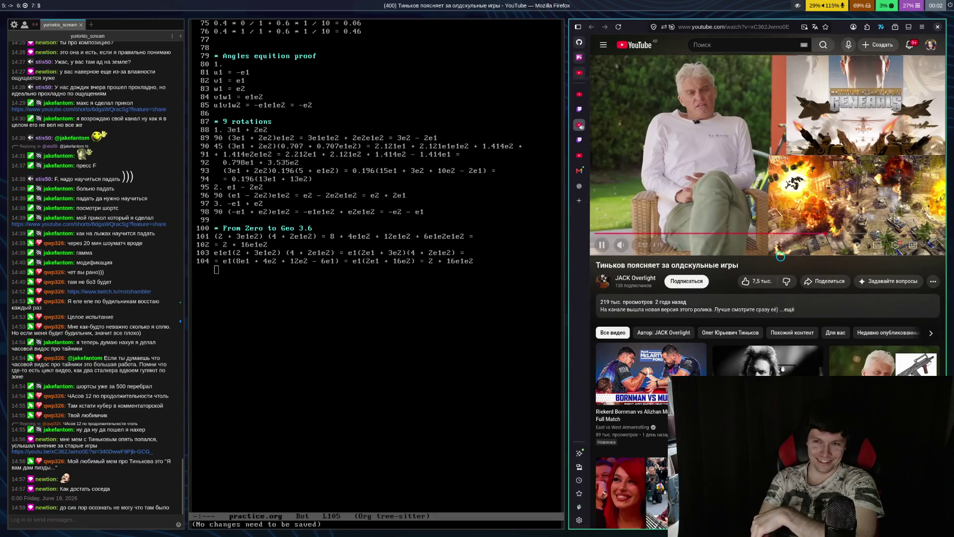
pyautogui.click(781, 249)
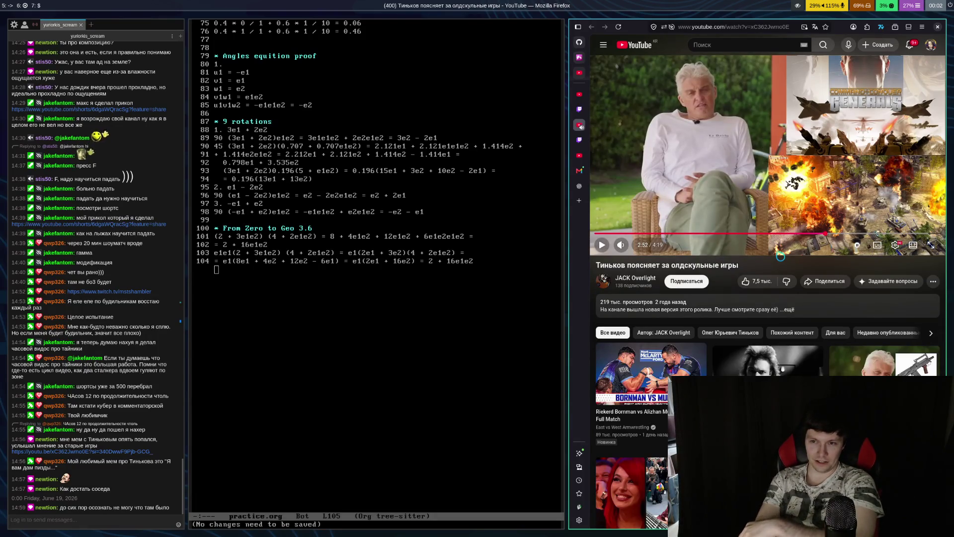
# Rewind five seconds and continue in bursts, pausing at 3:01, 3:03, 3:06 and 3:08
pyautogui.press('Left')
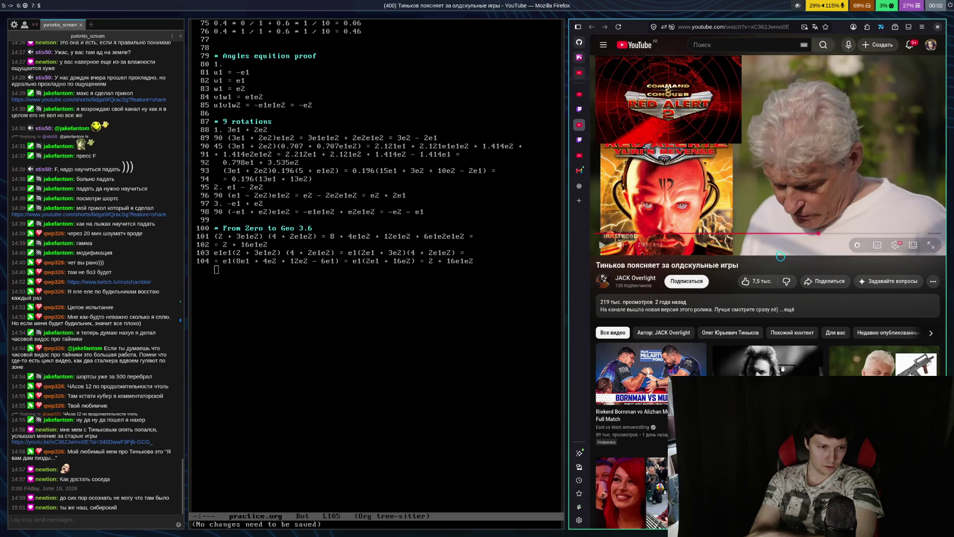
pyautogui.click(781, 249)
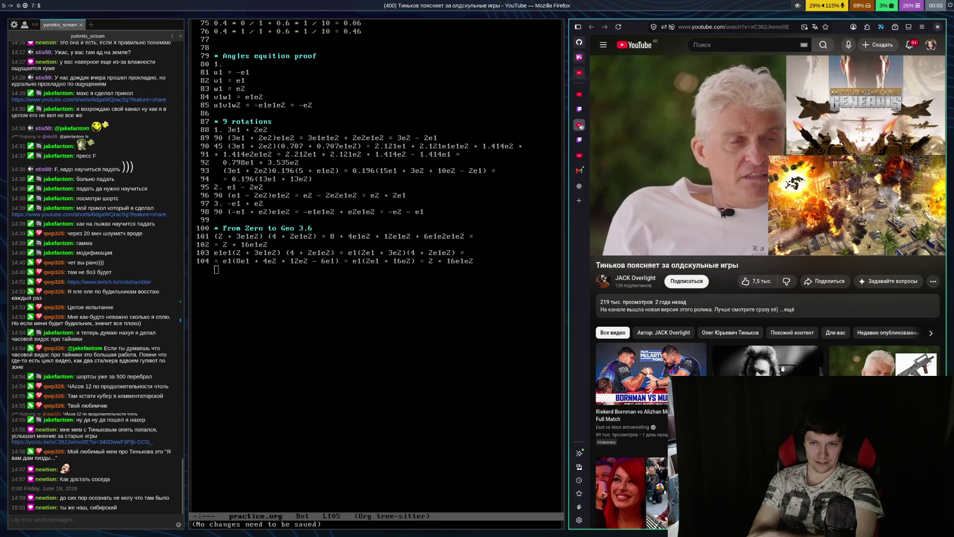
pyautogui.click(781, 255)
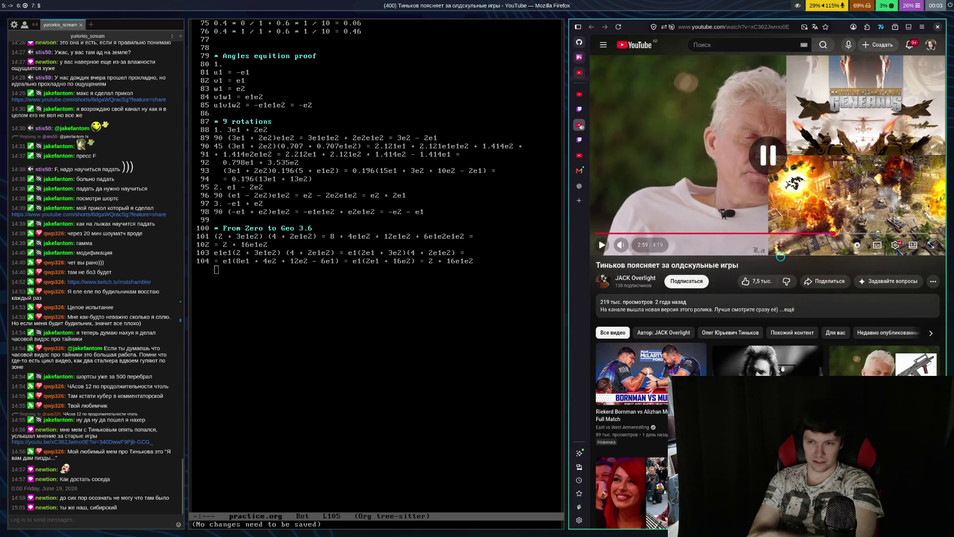
pyautogui.click(781, 254)
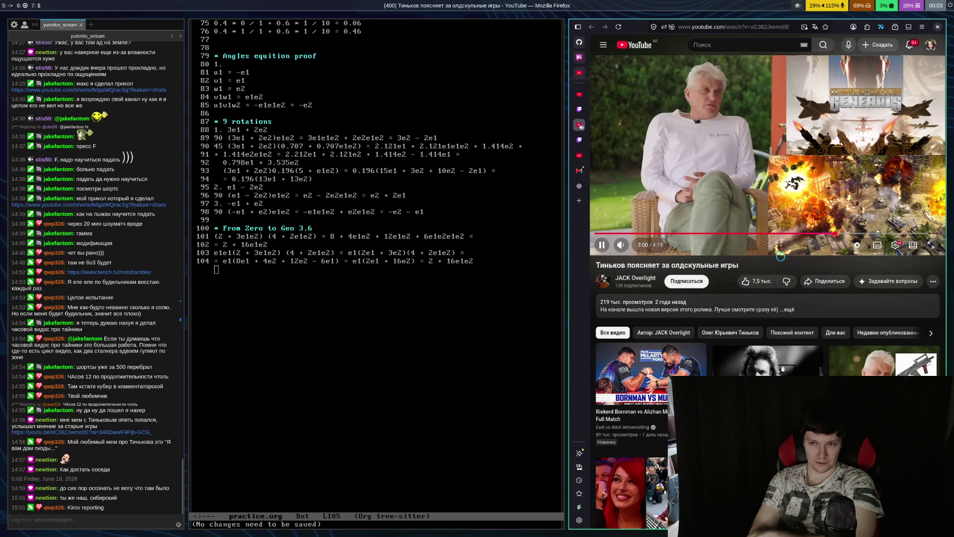
pyautogui.click(781, 255)
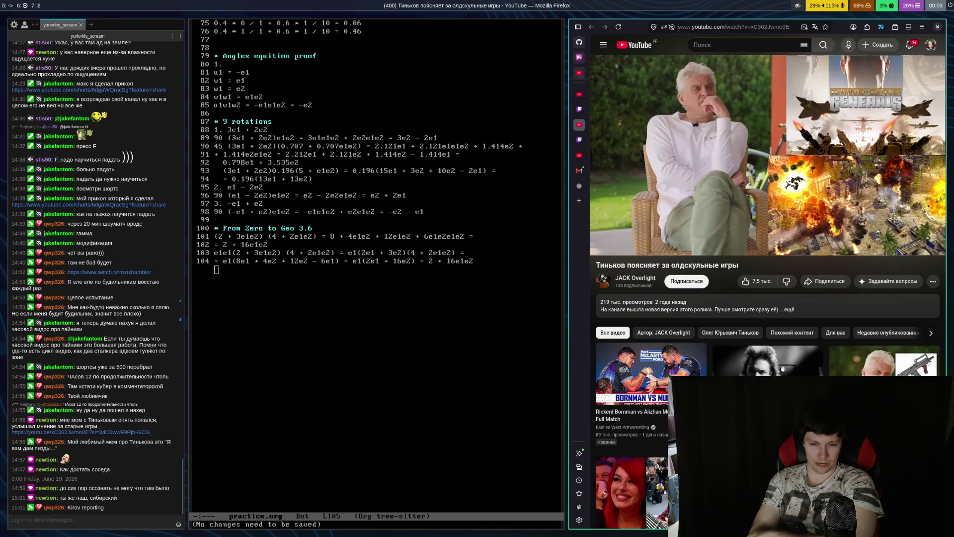
pyautogui.click(781, 256)
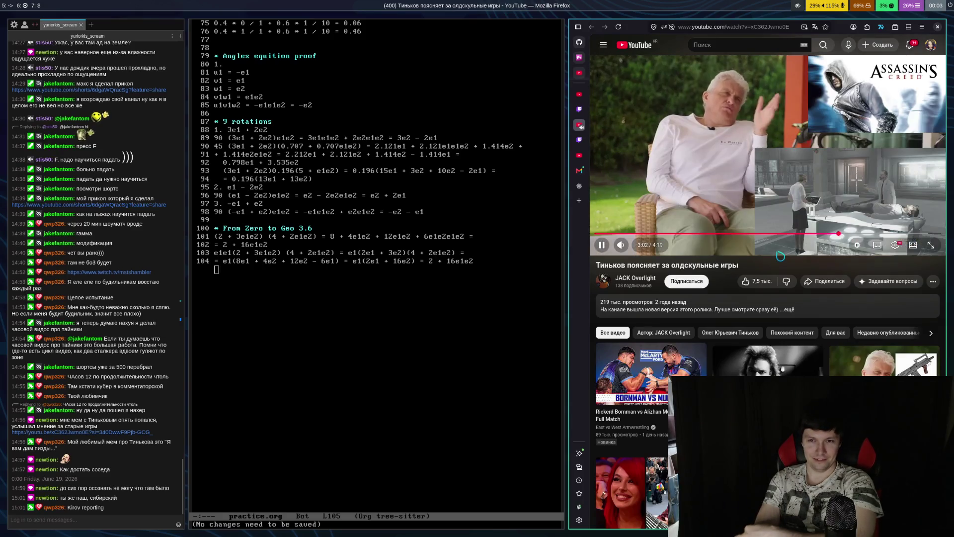
pyautogui.click(781, 256)
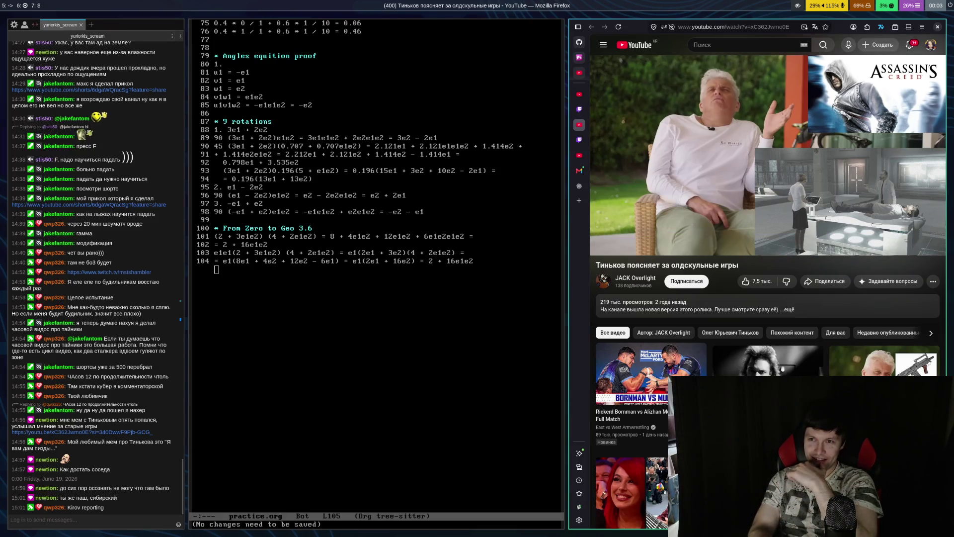
pyautogui.click(781, 256)
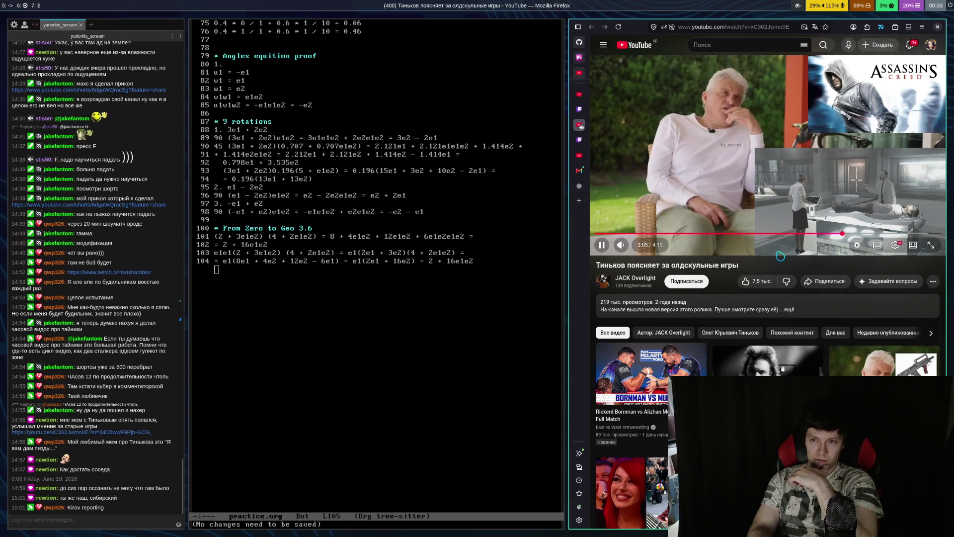
pyautogui.click(781, 256)
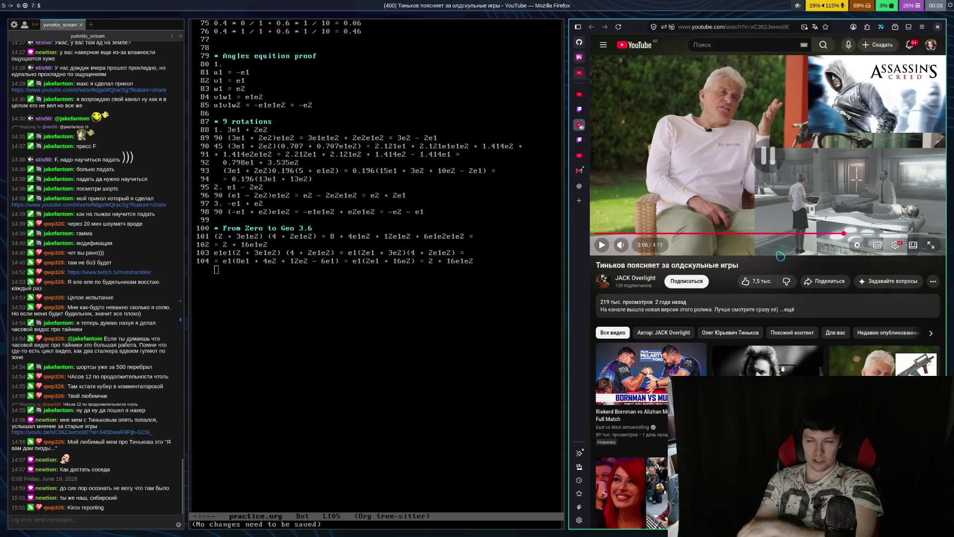
pyautogui.click(781, 256)
pyautogui.click(781, 256)
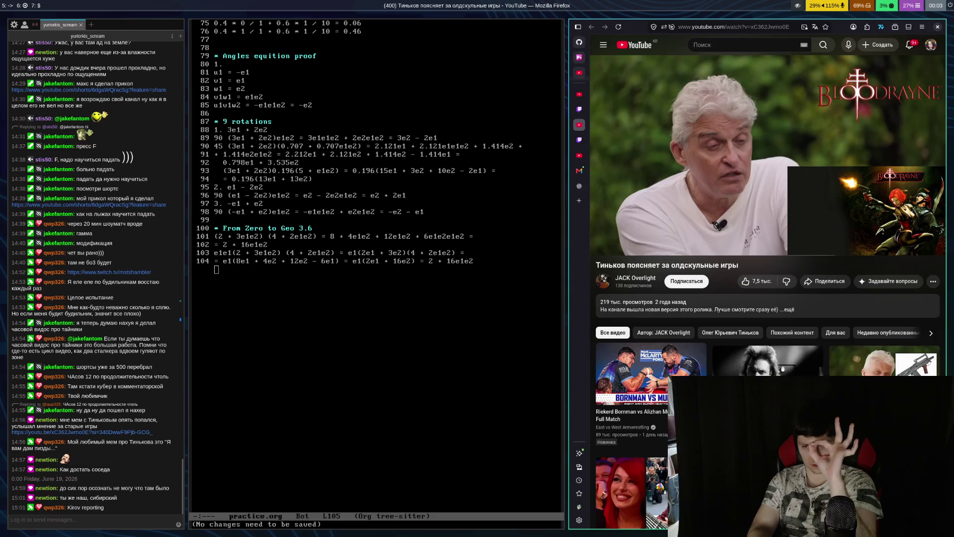
# Keep playing with the spacebar, pausing at 3:09 and 3:15, and stop at 3:27 on Hitman 2
pyautogui.press('space')
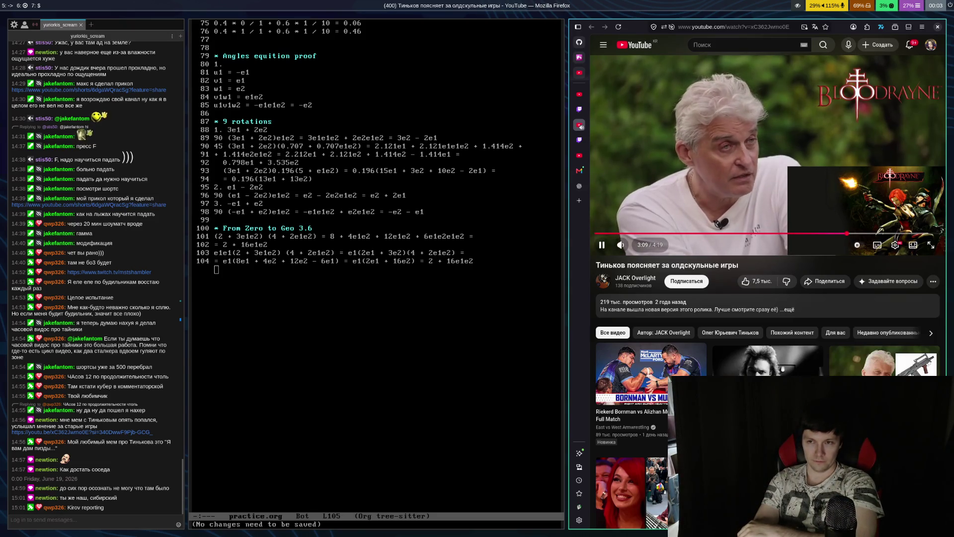
pyautogui.press('space')
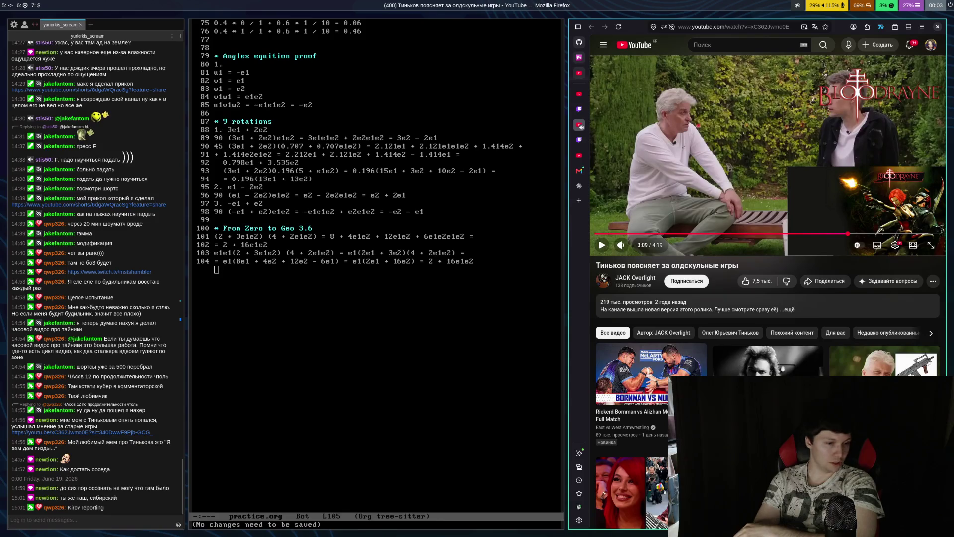
pyautogui.press('space')
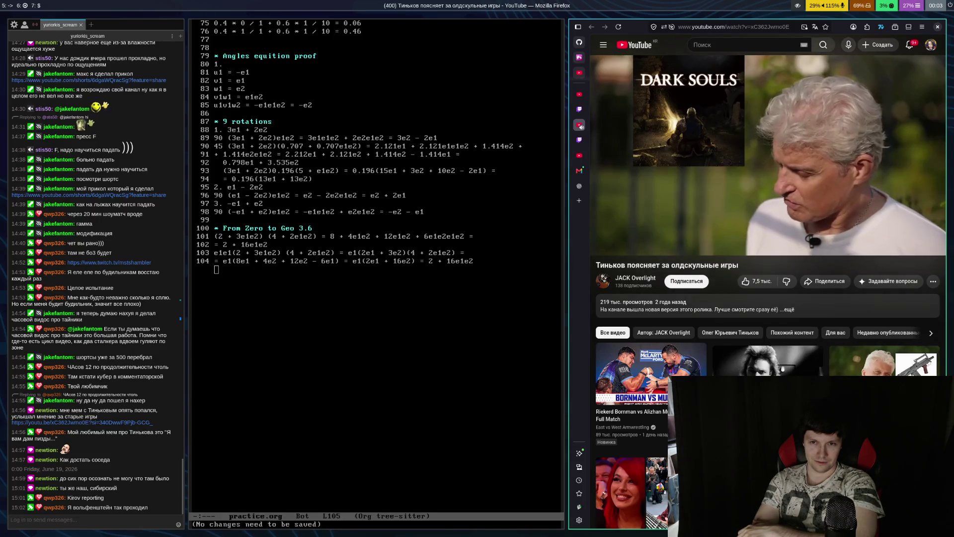
pyautogui.press('space')
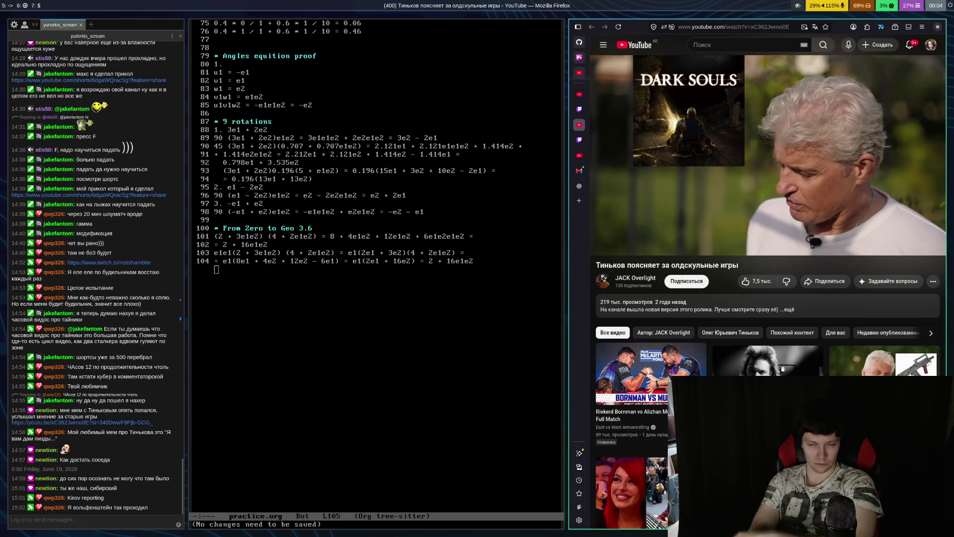
pyautogui.press('space')
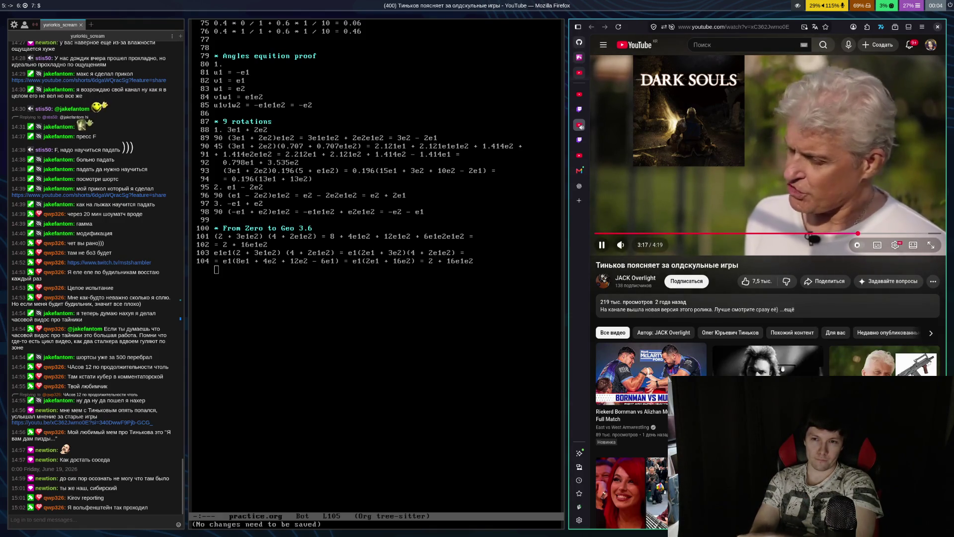
pyautogui.press('space')
pyautogui.press('space')
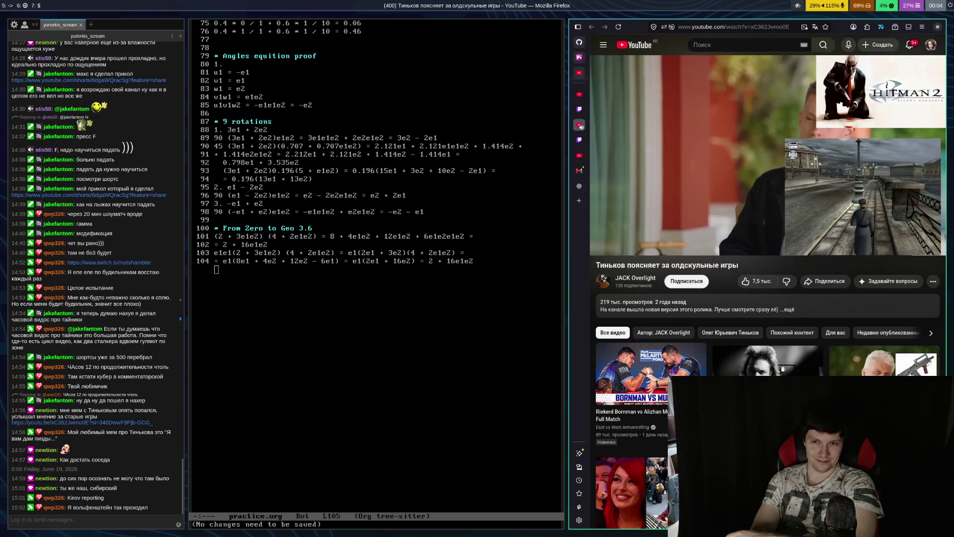
pyautogui.press('space')
pyautogui.press('space')
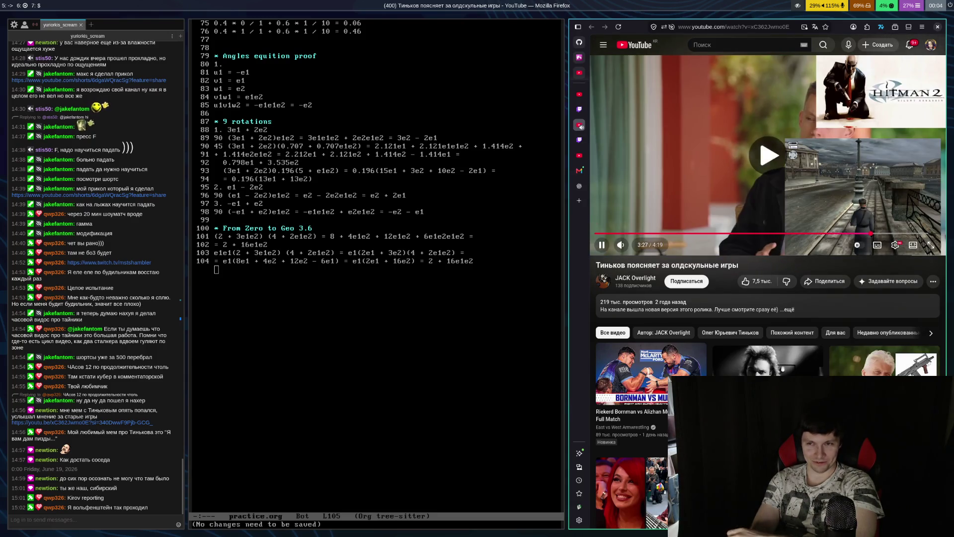
pyautogui.press('space')
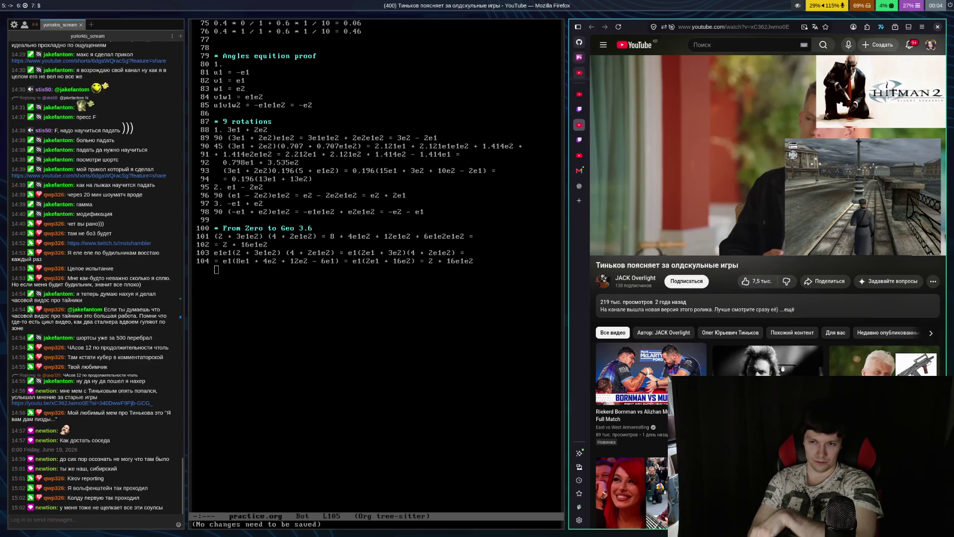
# Play the old-school games video in bursts, pausing at 3:31, 3:47 and 3:52, until suggested videos appear
pyautogui.press('space')
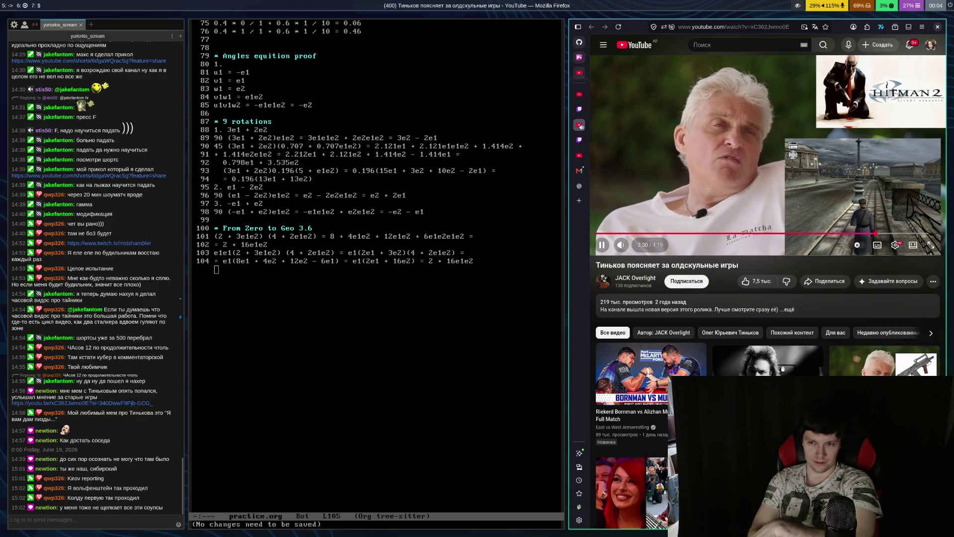
pyautogui.press('space')
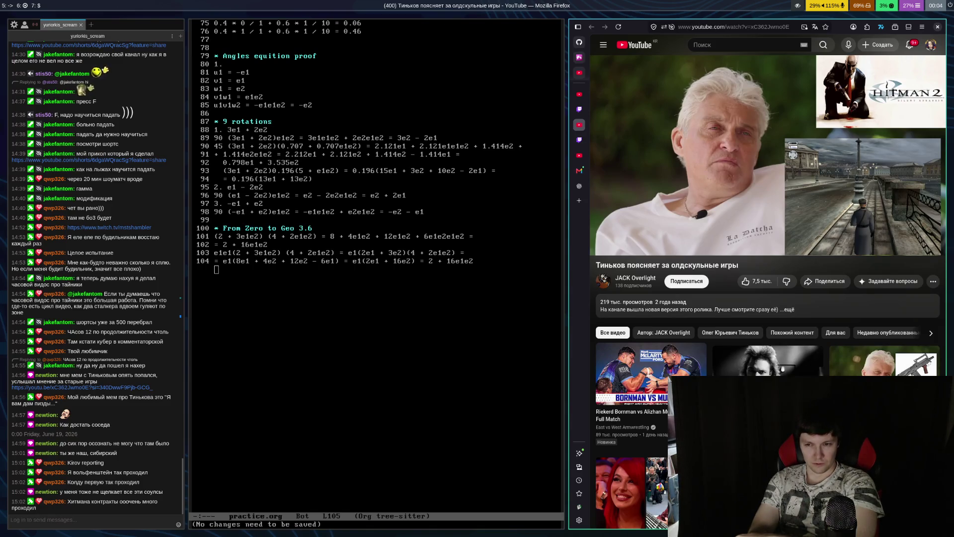
pyautogui.press('space')
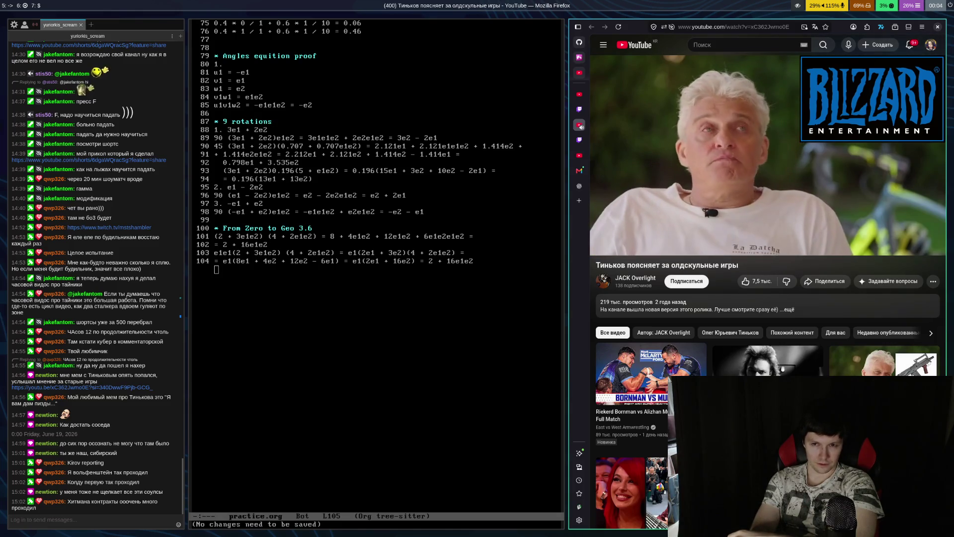
pyautogui.press('space')
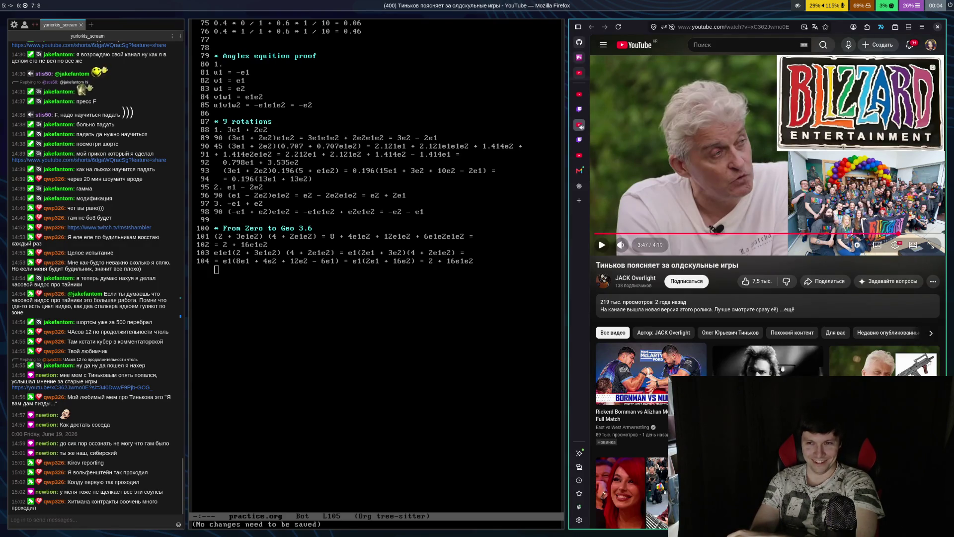
pyautogui.press('space')
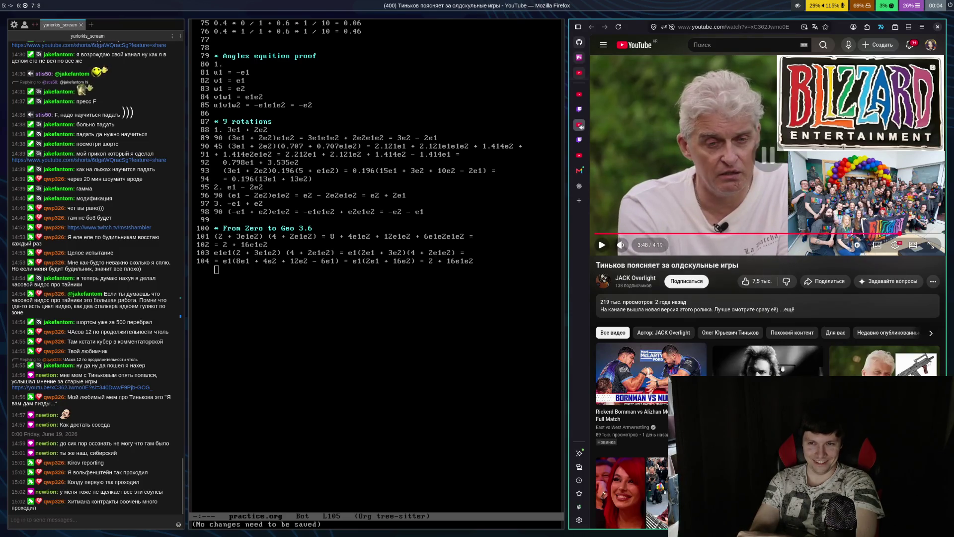
pyautogui.press('space')
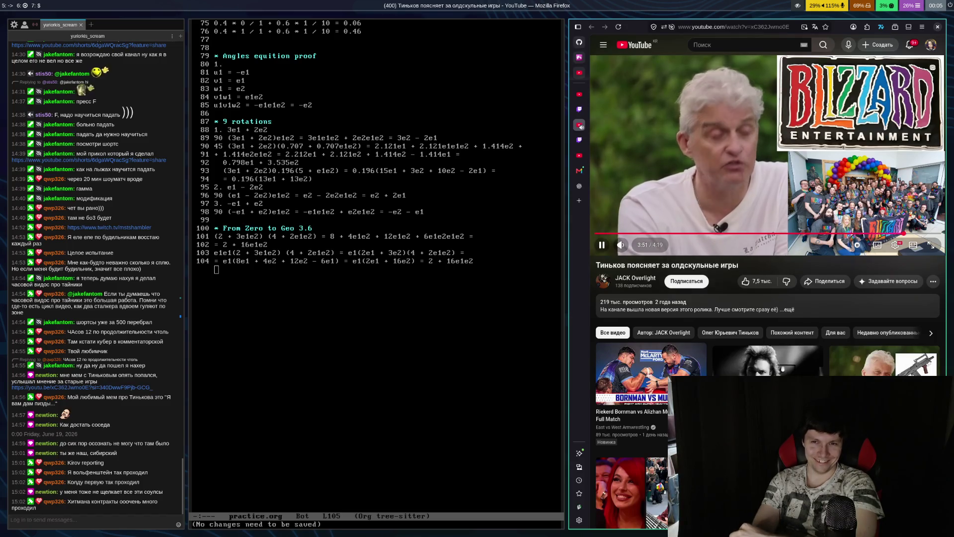
pyautogui.press('space')
pyautogui.press('space')
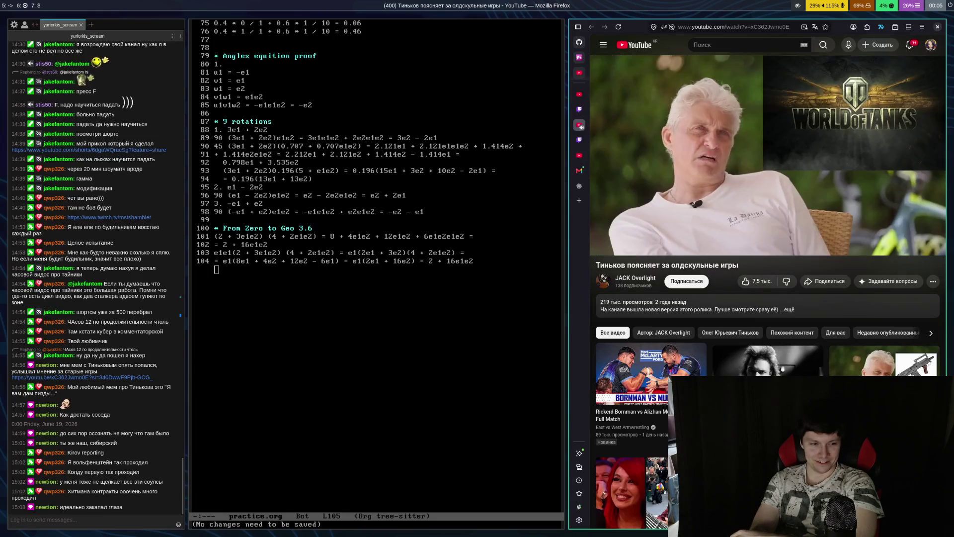
pyautogui.press('space')
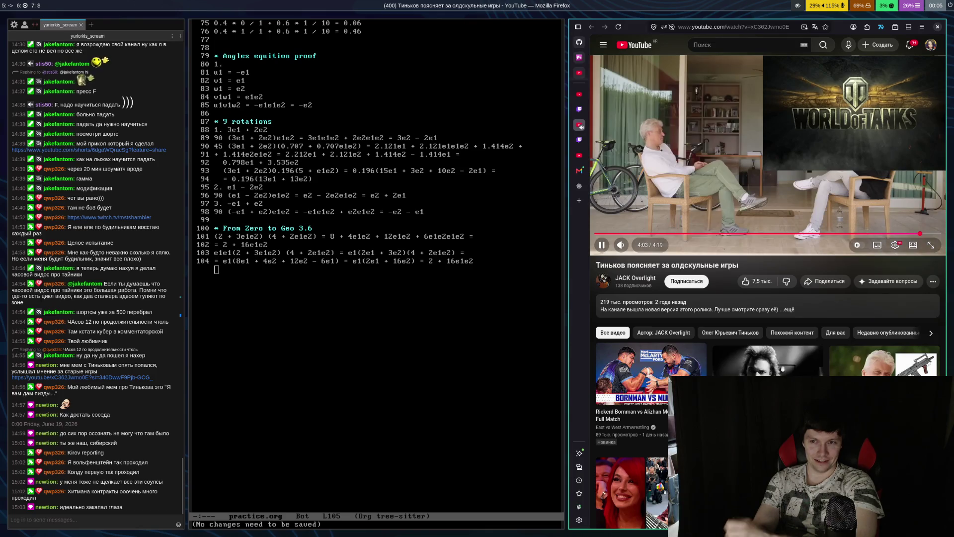
pyautogui.press('space')
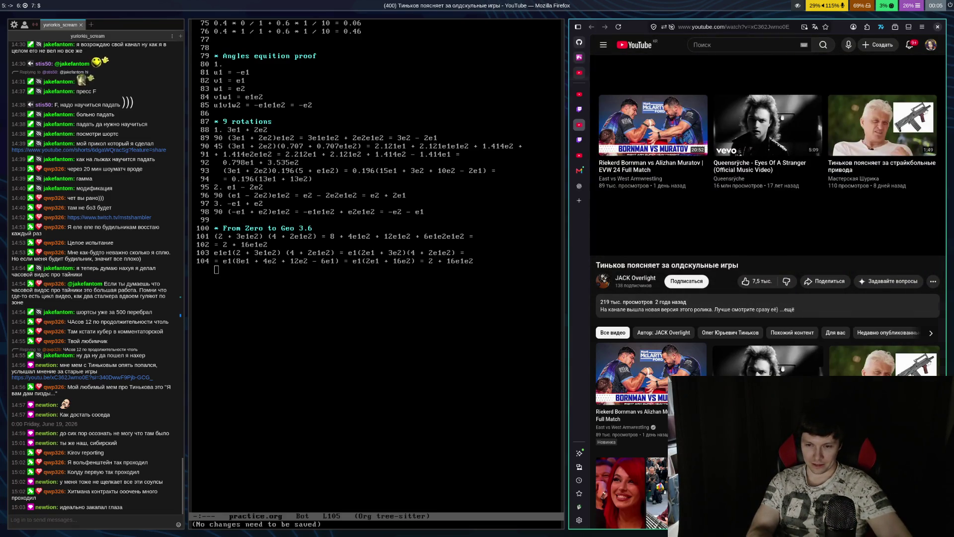
# Move past the r/ruAsska Reddit post to mstshambler's Quake Live stream on Twitch
pyautogui.hotkey('ctrl', 'w')
pyautogui.hotkey('ctrl', 'w')
pyautogui.hotkey('ctrl', 'w')
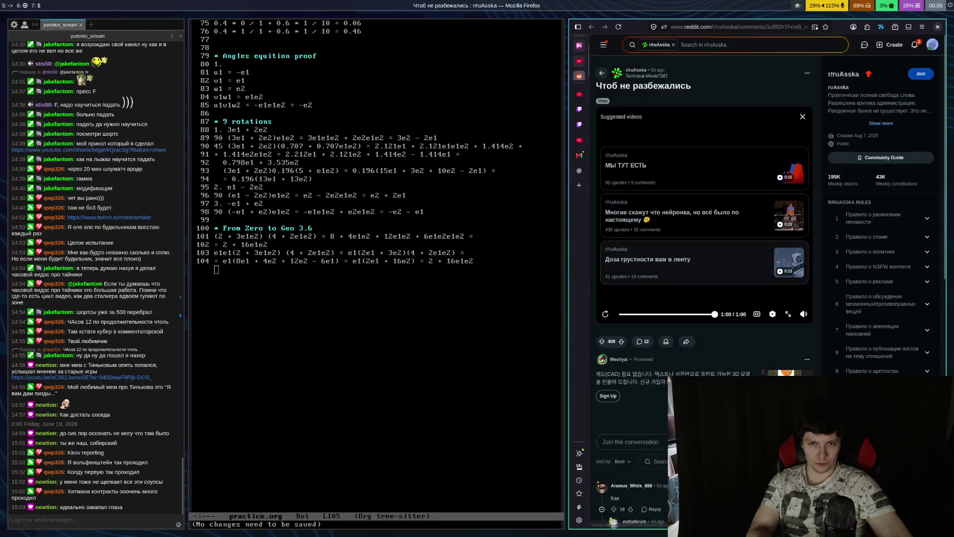
pyautogui.hotkey('ctrl', 'Tab')
pyautogui.hotkey('ctrl', 'Tab')
pyautogui.hotkey('ctrl', 'Tab')
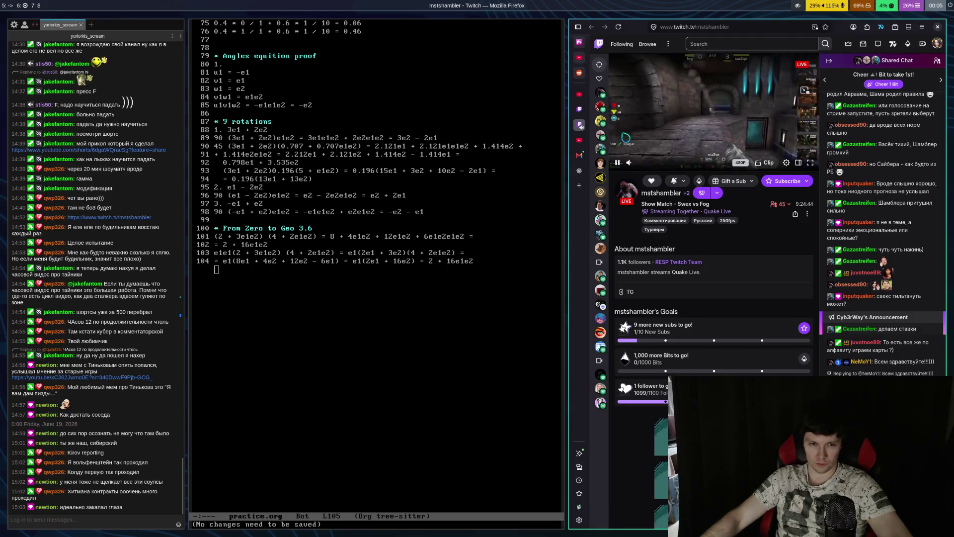
# Send the Emacs notes window to workspace 1 and show the Twitch stream in theatre mode
pyautogui.click(502, 334)
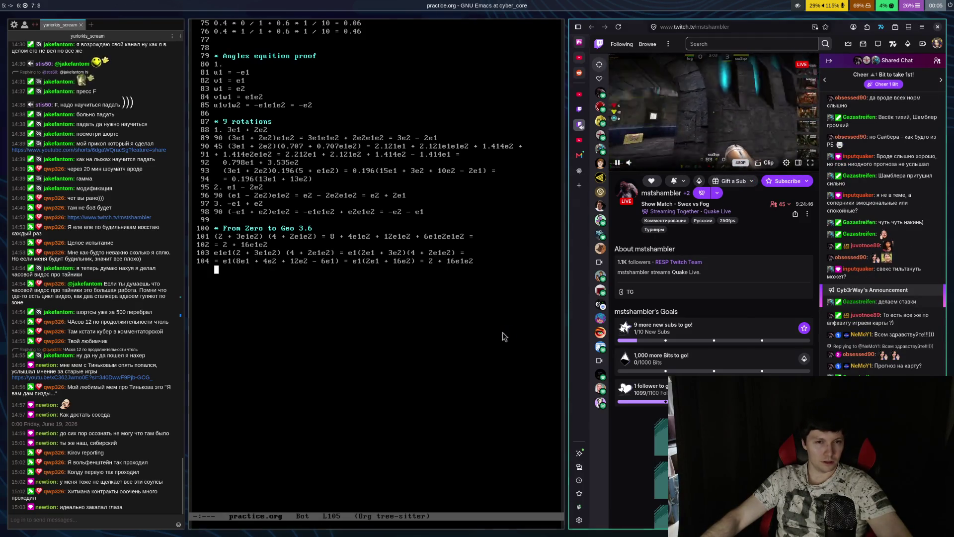
pyautogui.press('super+shift+1')
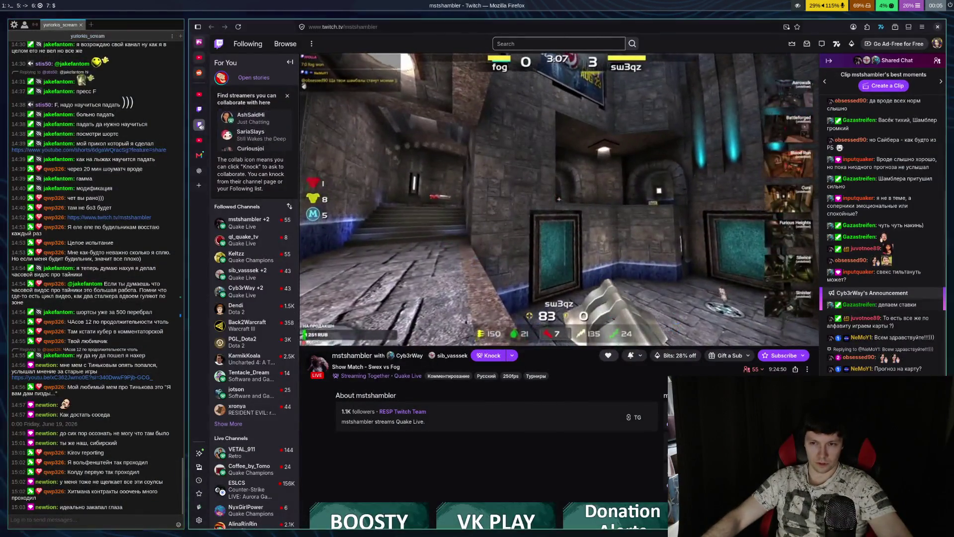
pyautogui.click(798, 338)
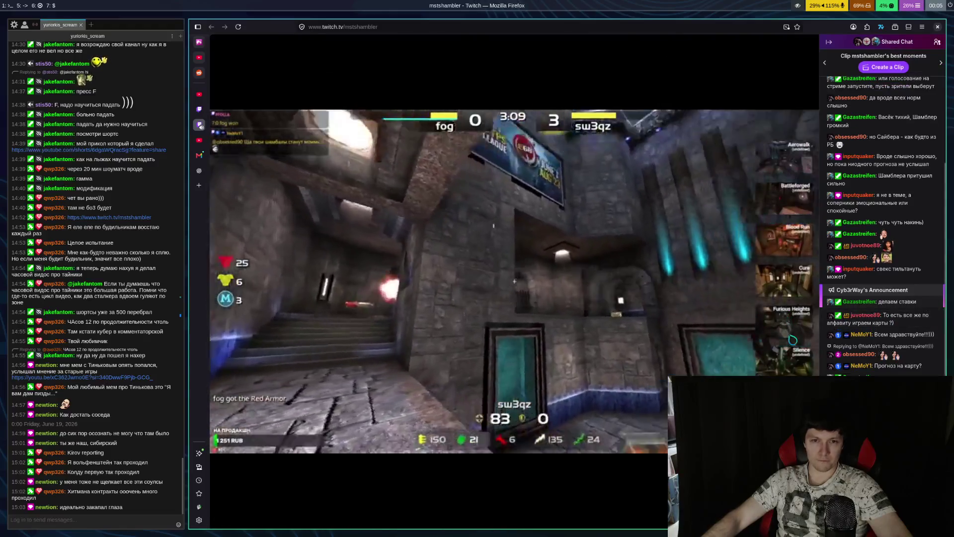